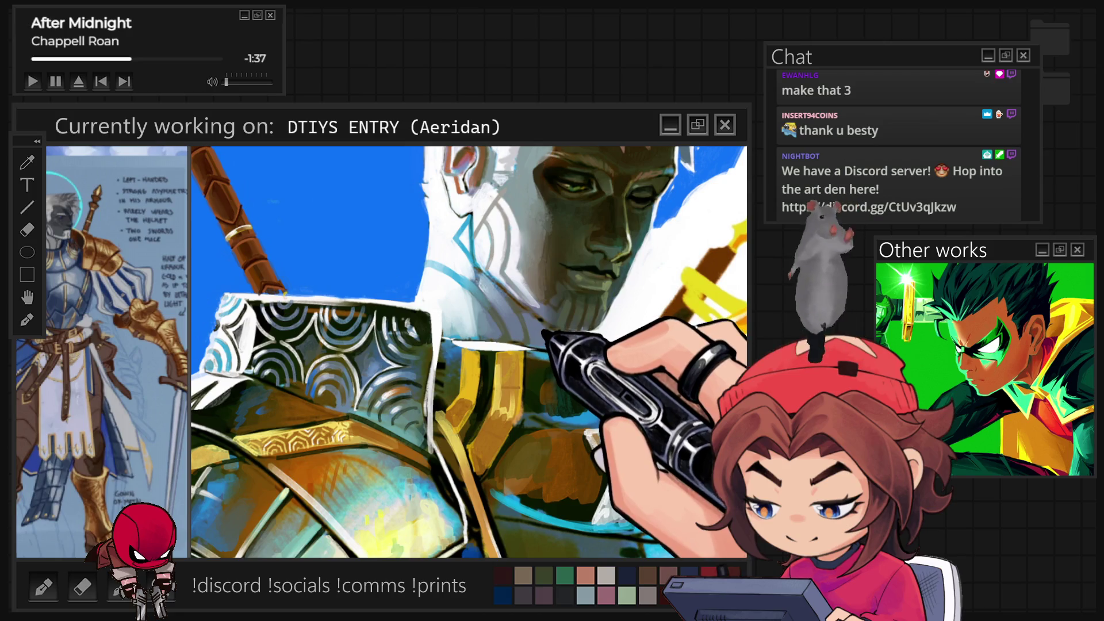
# Step: Tilt the canvas to paint face and pauldron detail, then turn it upright again
pyautogui.press('-')
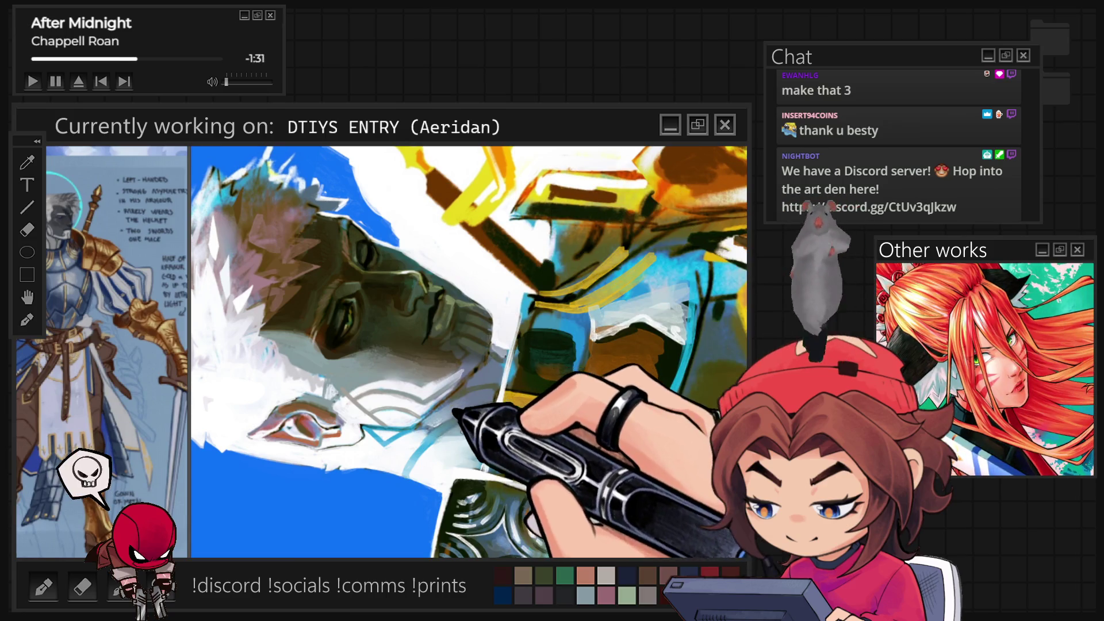
pyautogui.press('=')
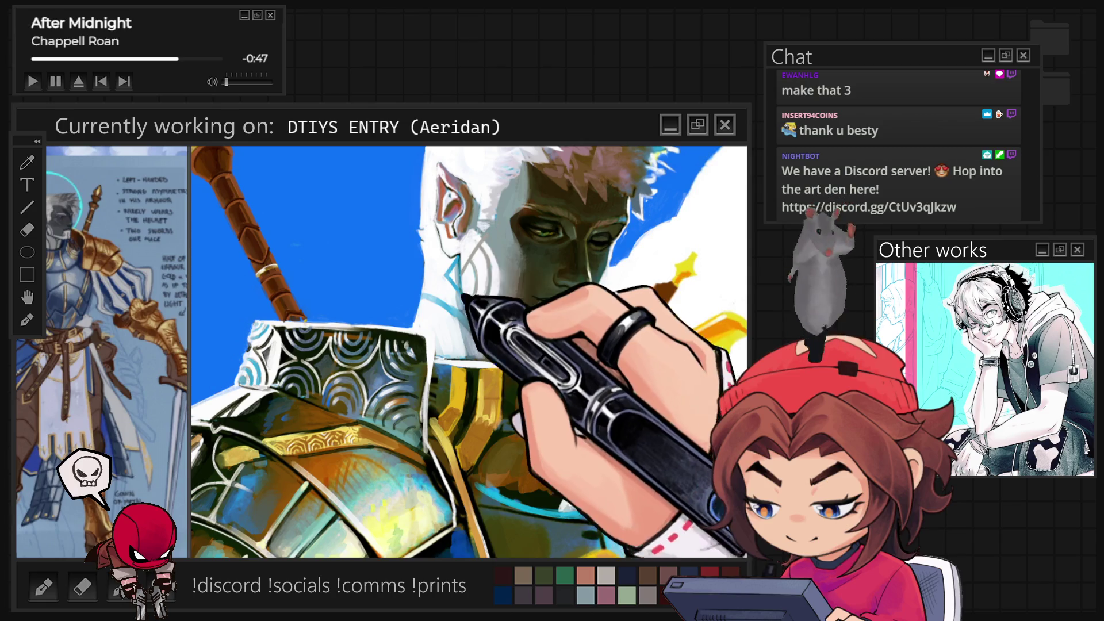
# Step: Zoom in on the breastplate to paint gold and white highlights, then fit the artwork with Ctrl+0
pyautogui.scroll(-3, 470, 352)
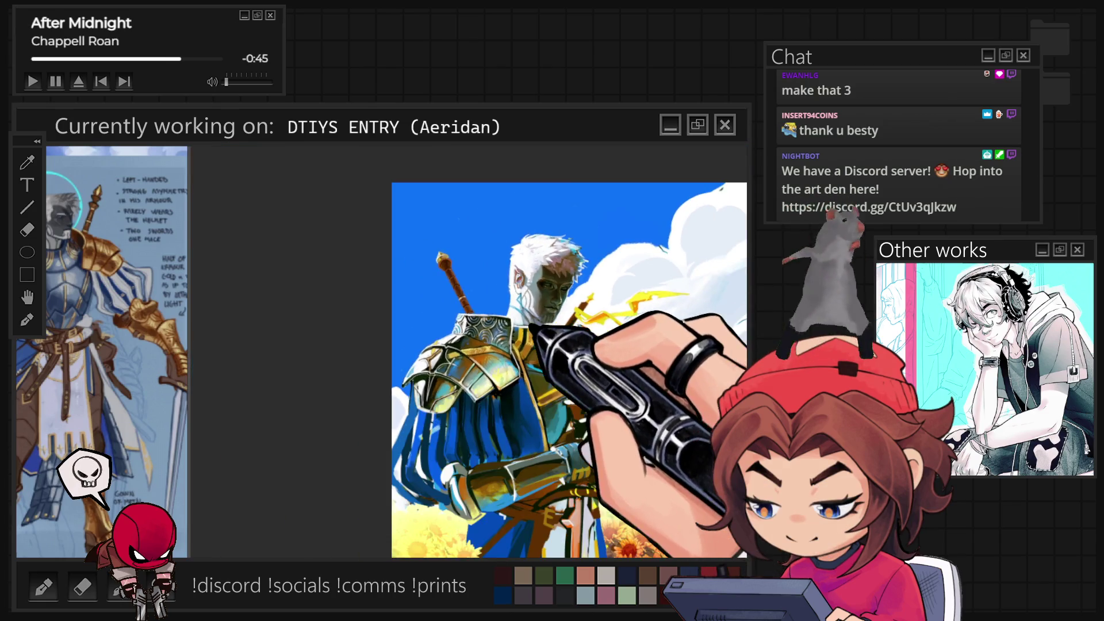
pyautogui.scroll(5, 469, 352)
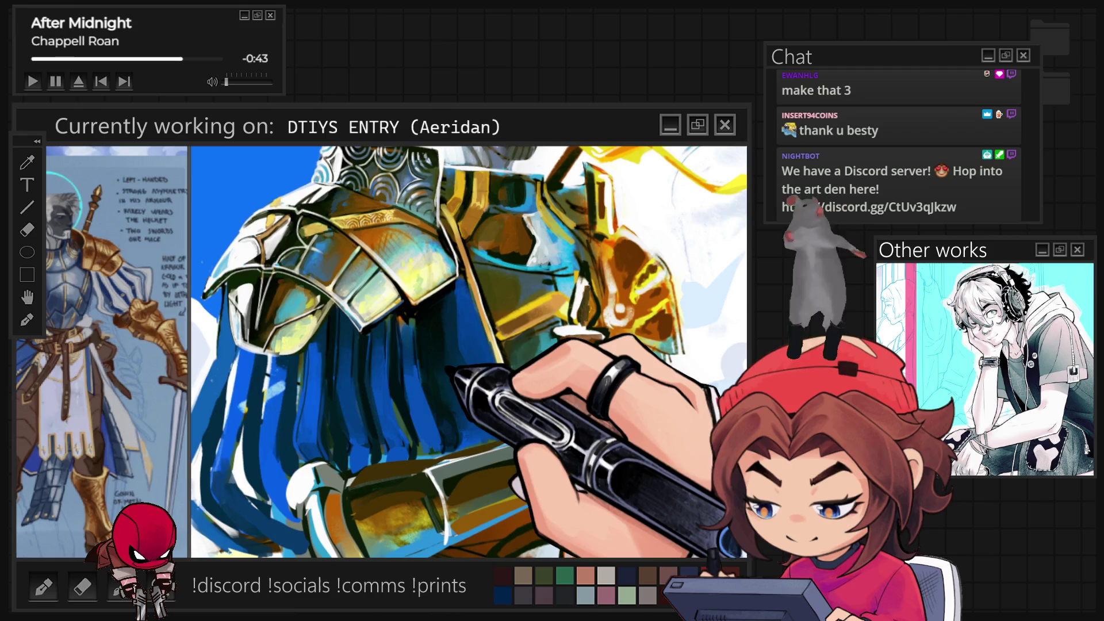
pyautogui.scroll(-3, 469, 352)
pyautogui.scroll(3, 469, 352)
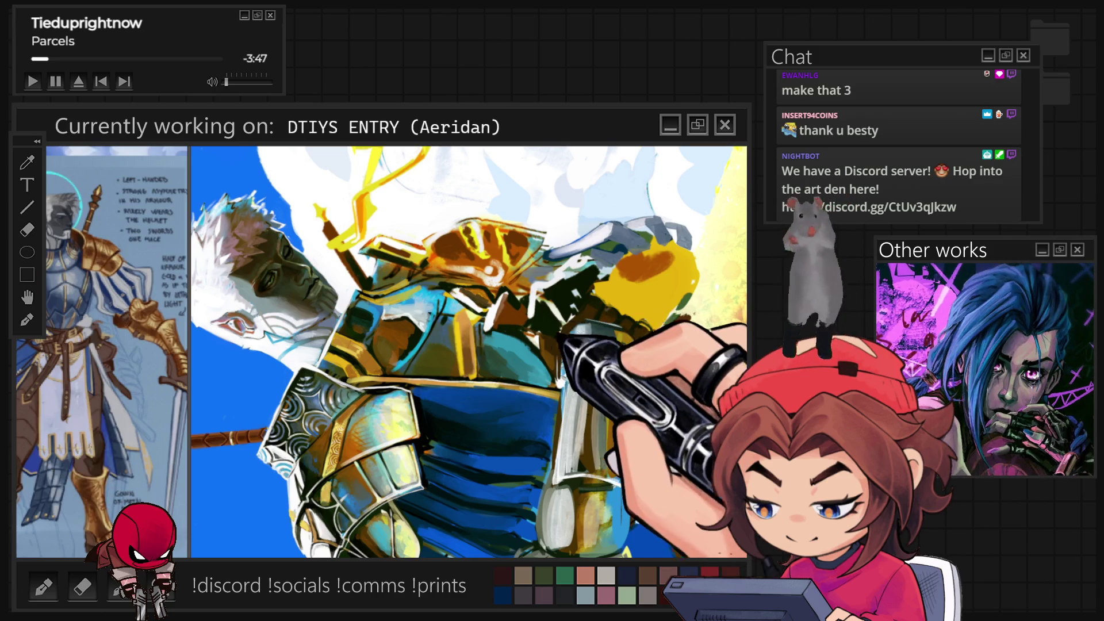
pyautogui.hotkey('ctrl', '0')
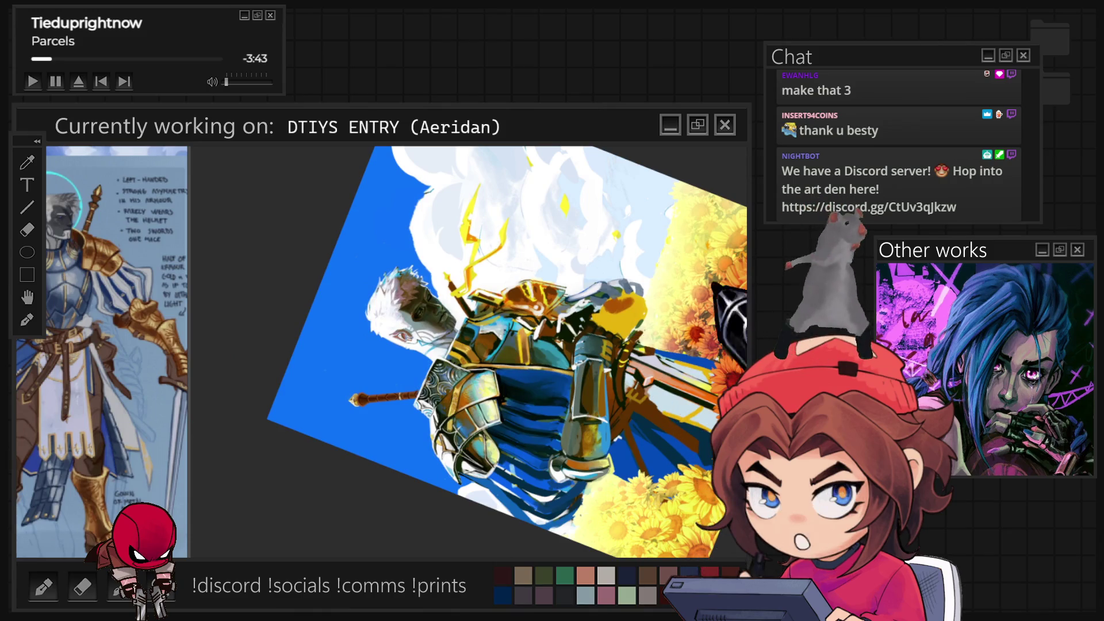
# Step: Return the canvas upright and zoom in close on the knight's torso
pyautogui.hotkey('ctrl', '+')
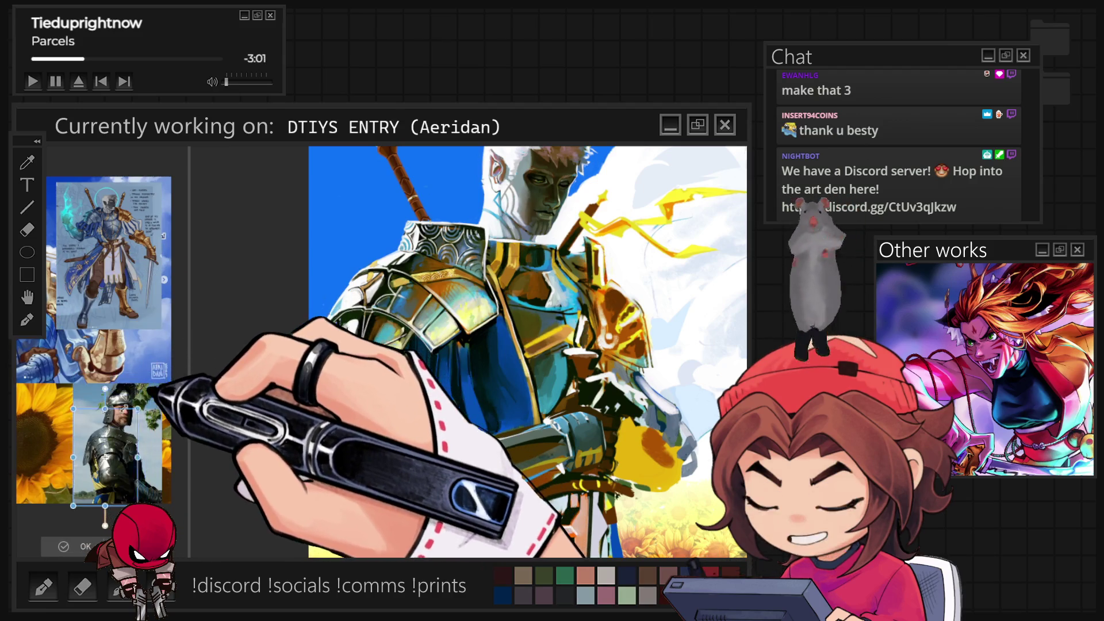
# Step: Commit the knight photo's transform and zoom the reference window in and back out
pyautogui.click(83, 546)
pyautogui.scroll(5, 99, 471)
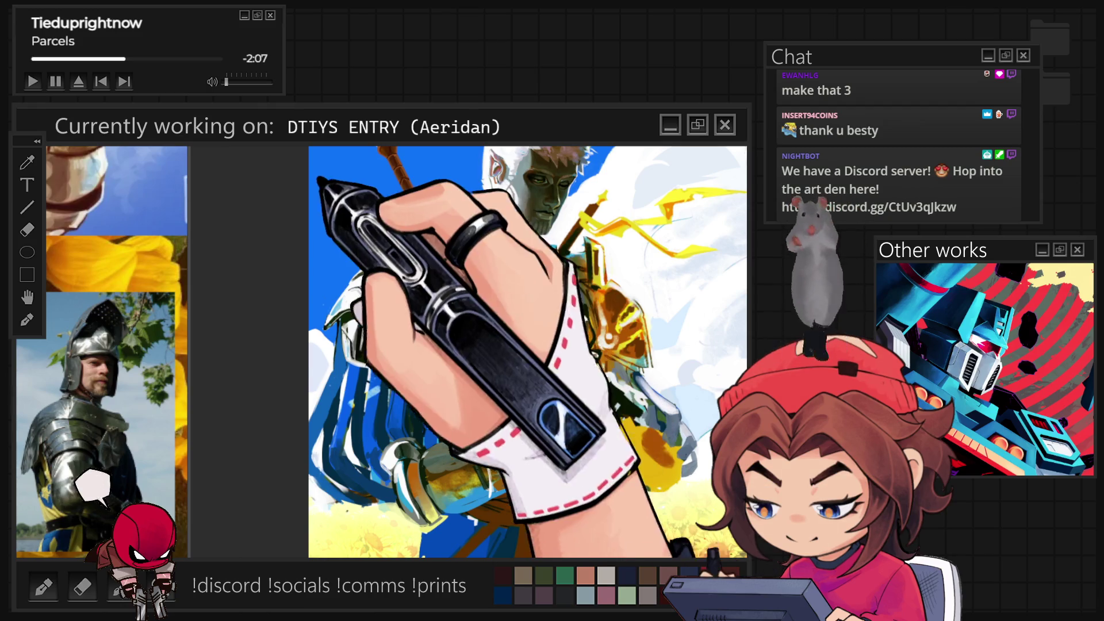
pyautogui.scroll(-3, 122, 259)
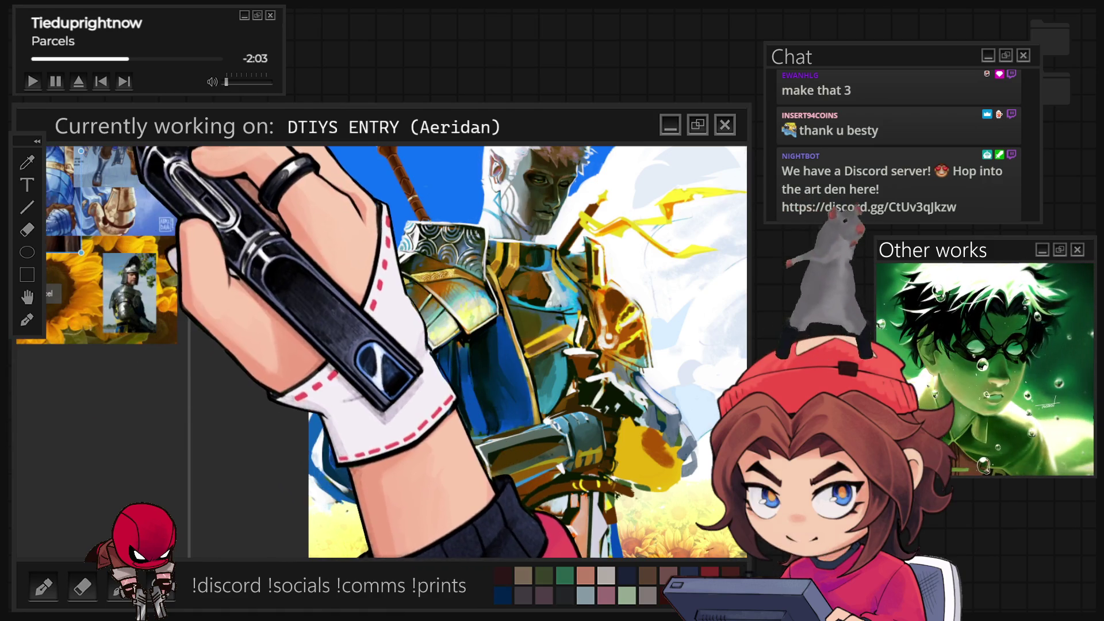
pyautogui.hotkey('ctrl', 'v')
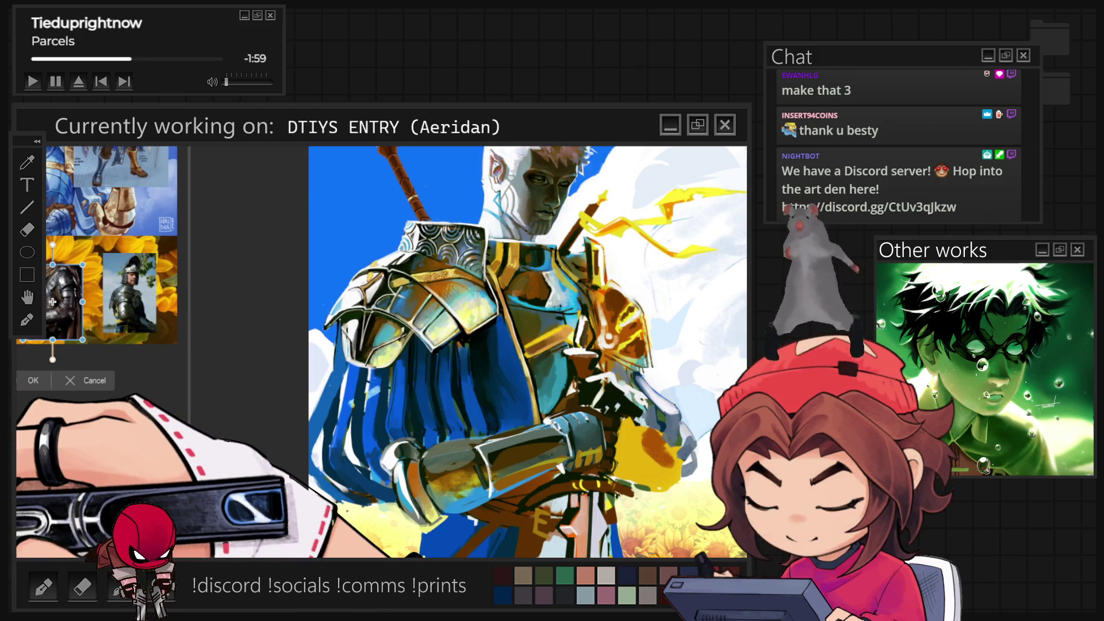
# Step: Shrink the second knight photo slightly, confirm it, and drag the divider to widen the reference area
pyautogui.moveTo(60, 324); pyautogui.dragTo(60, 326)
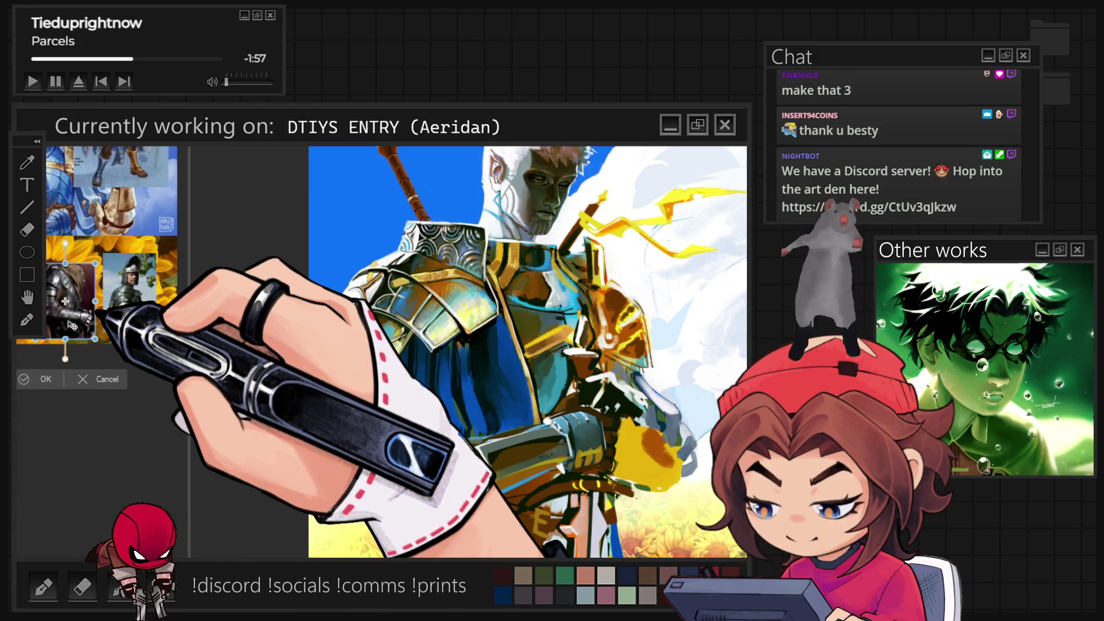
pyautogui.click(34, 380)
pyautogui.scroll(5, 92, 303)
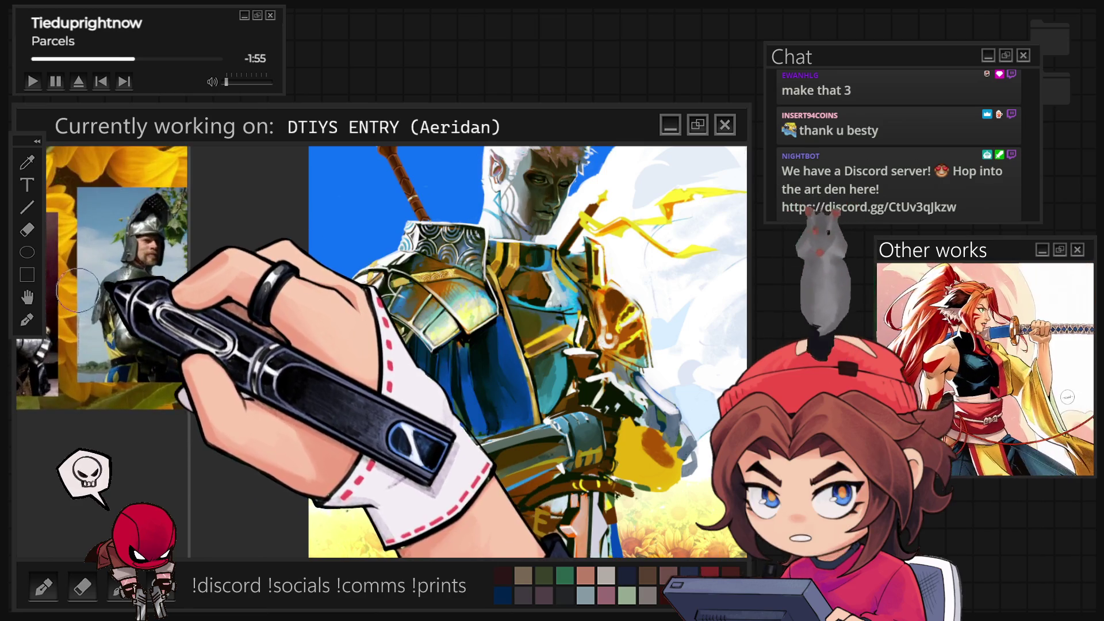
pyautogui.moveTo(189, 268); pyautogui.dragTo(287, 269)
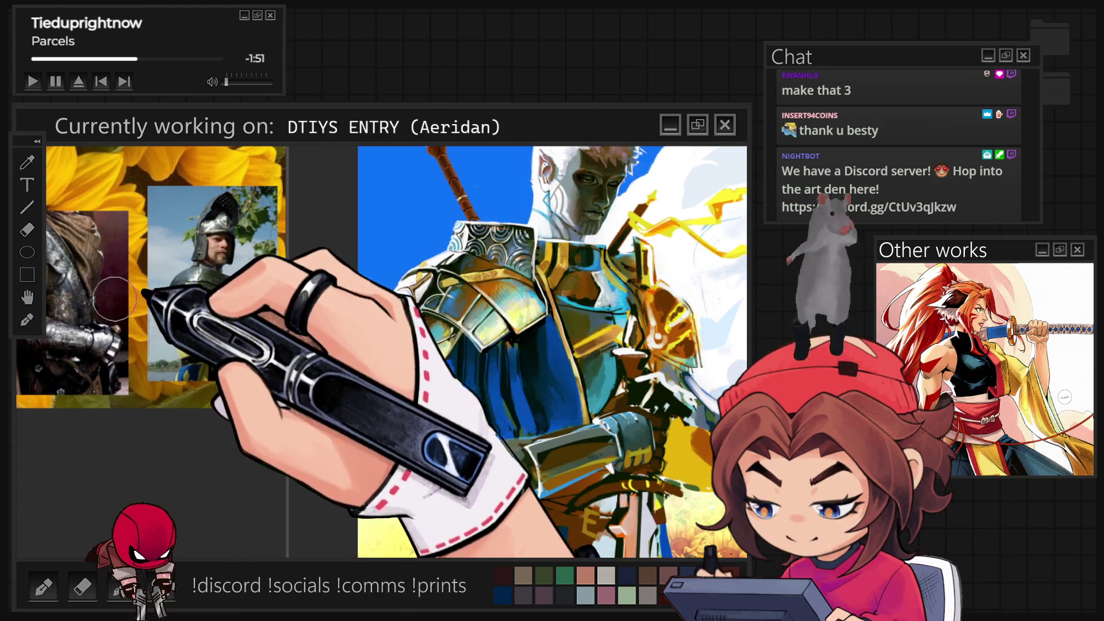
pyautogui.scroll(1, 189, 297)
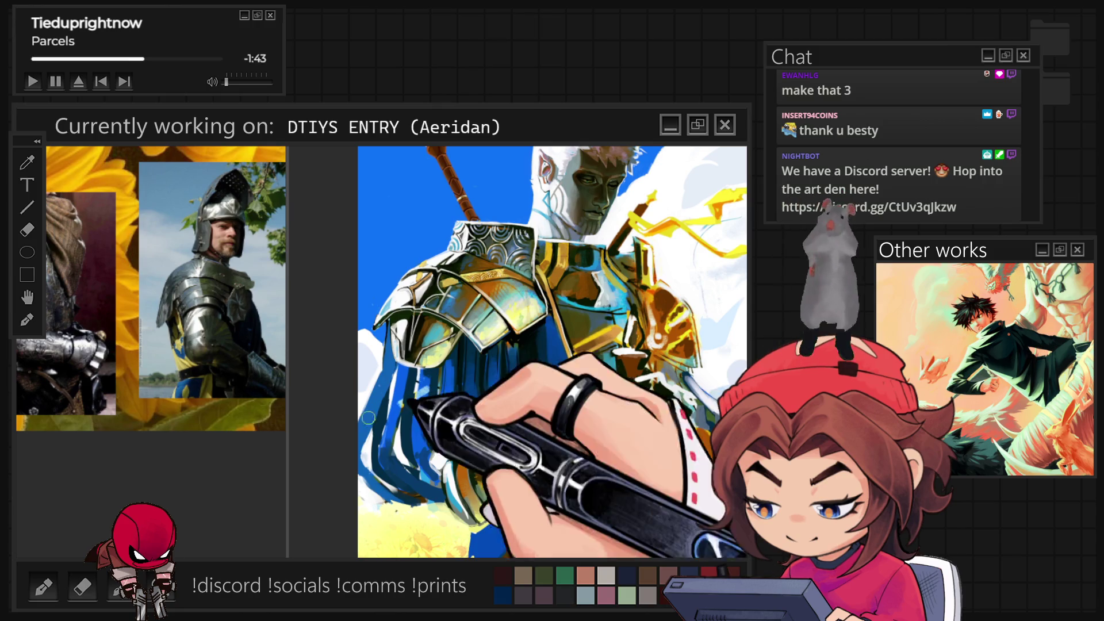
pyautogui.scroll(3, 107, 339)
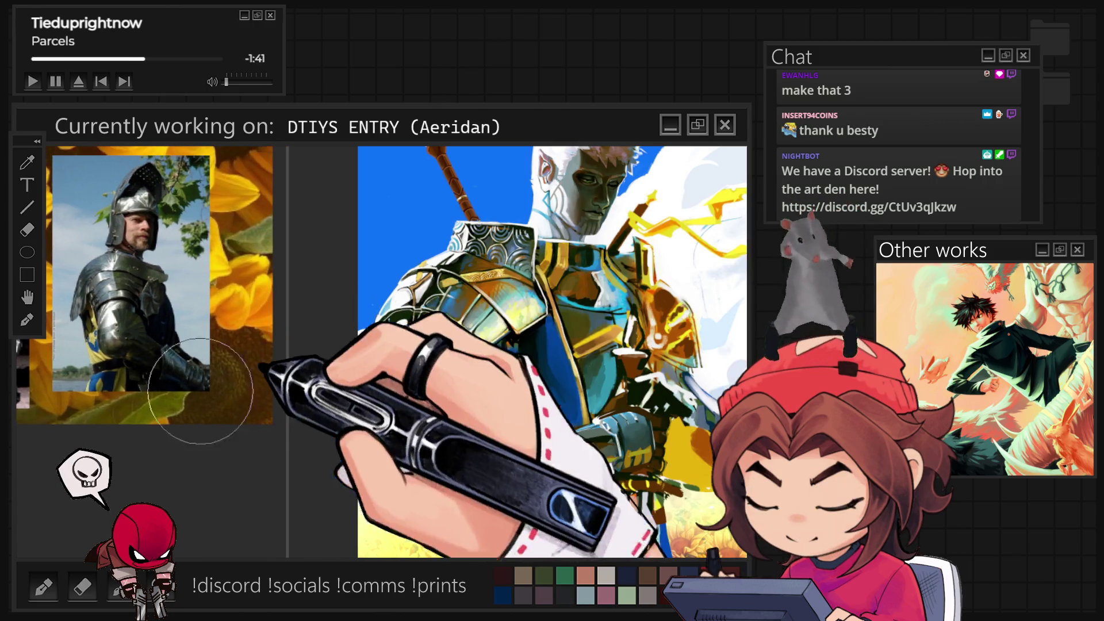
# Step: Zoom in and paint grey steel shading on the lowered forearm armour
pyautogui.scroll(3, 106, 340)
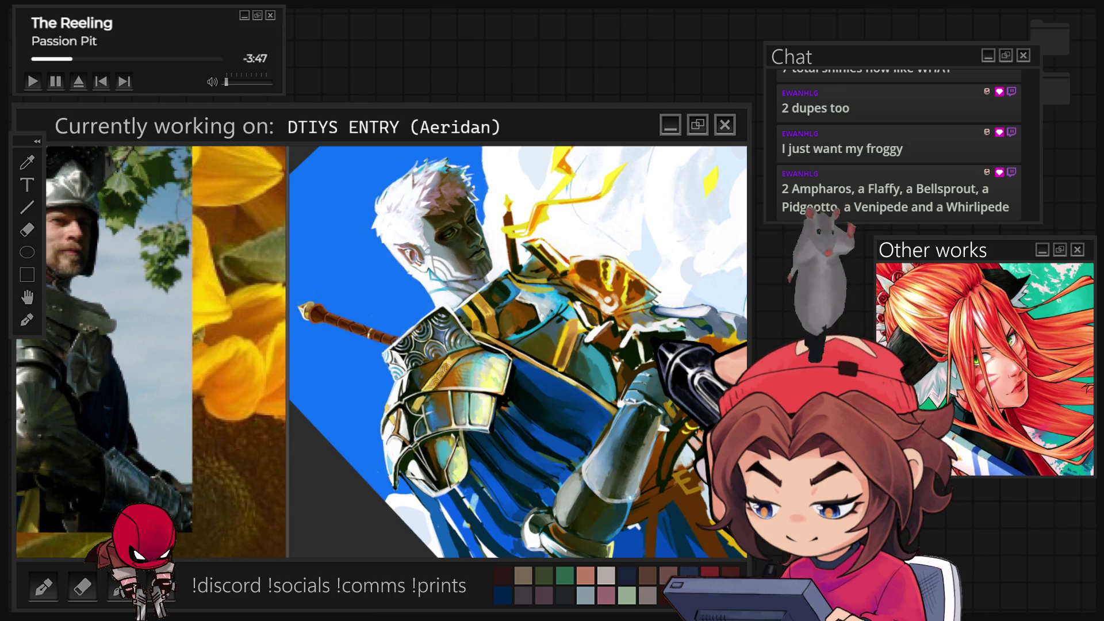
# Step: Zoom closer to paint bright steel highlights on the gauntlet, then rotate the view upright
pyautogui.hotkey('ctrl', '+')
pyautogui.hotkey('ctrl', '+')
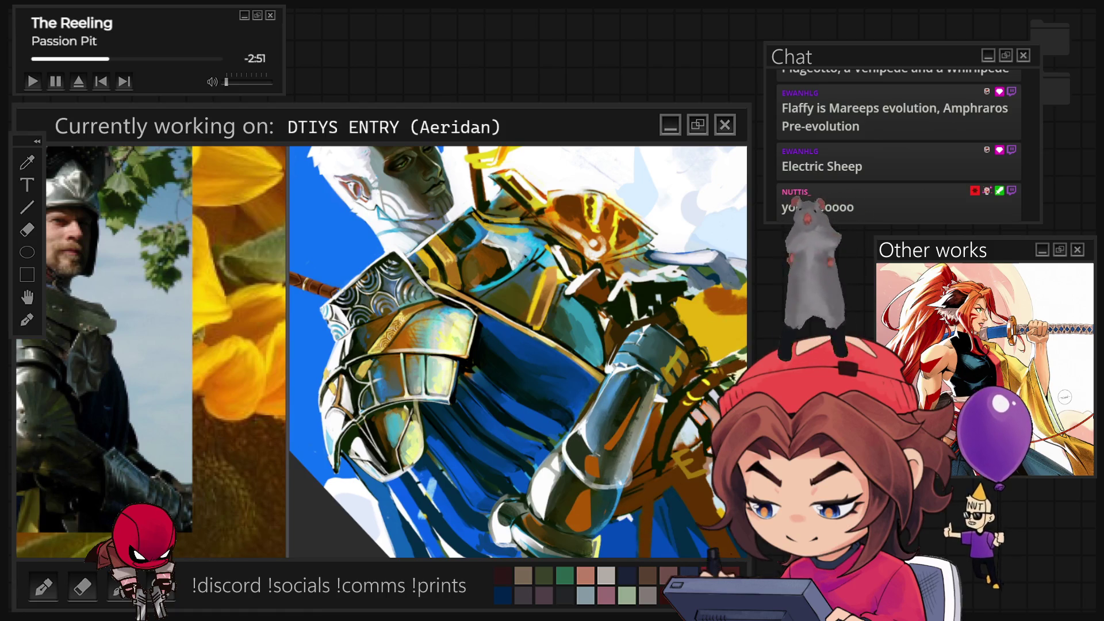
pyautogui.press('5')
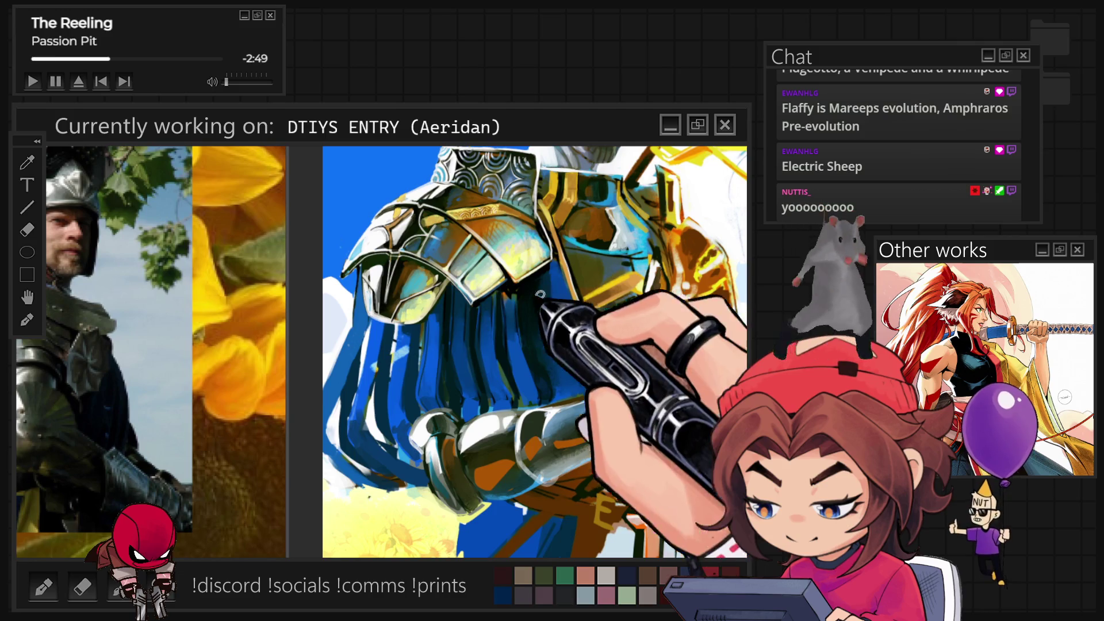
# Step: Sample a colour from the armour, then zoom out twice to the whole knight and slightly back in
pyautogui.keyDown('ctrl'); pyautogui.click(535, 230); pyautogui.keyUp('ctrl')
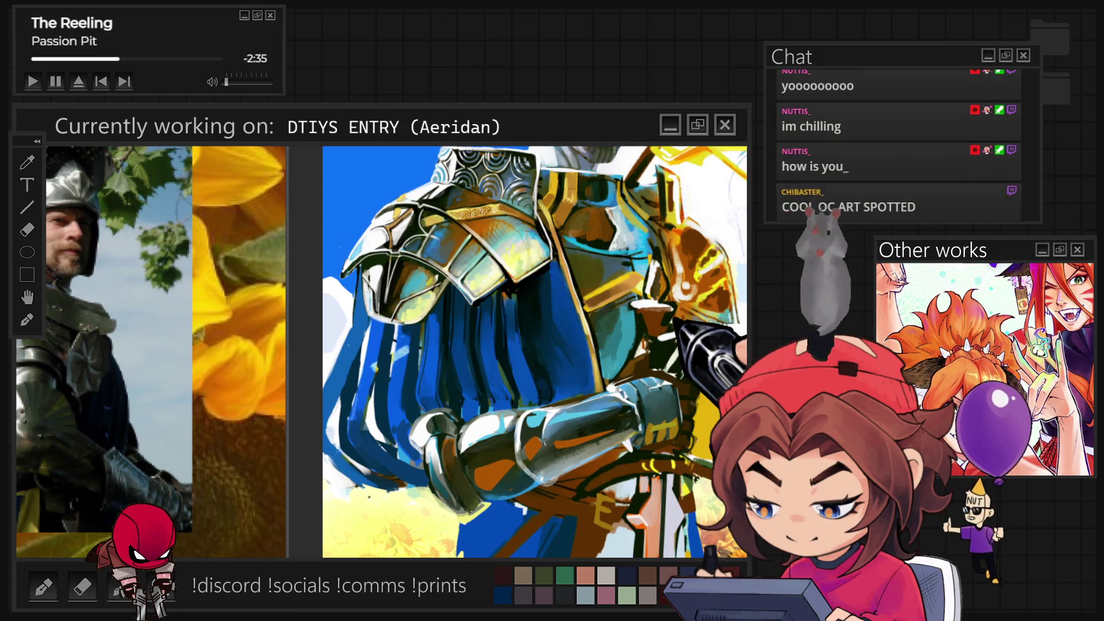
pyautogui.hotkey('ctrl', '-')
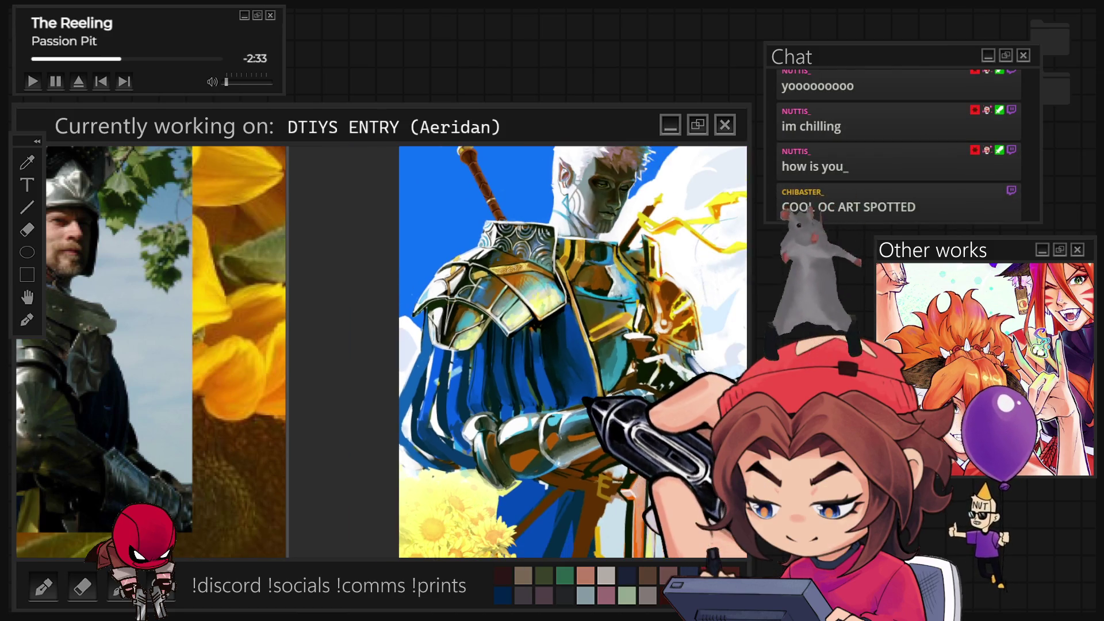
pyautogui.hotkey('ctrl', '-')
pyautogui.hotkey('ctrl', '+')
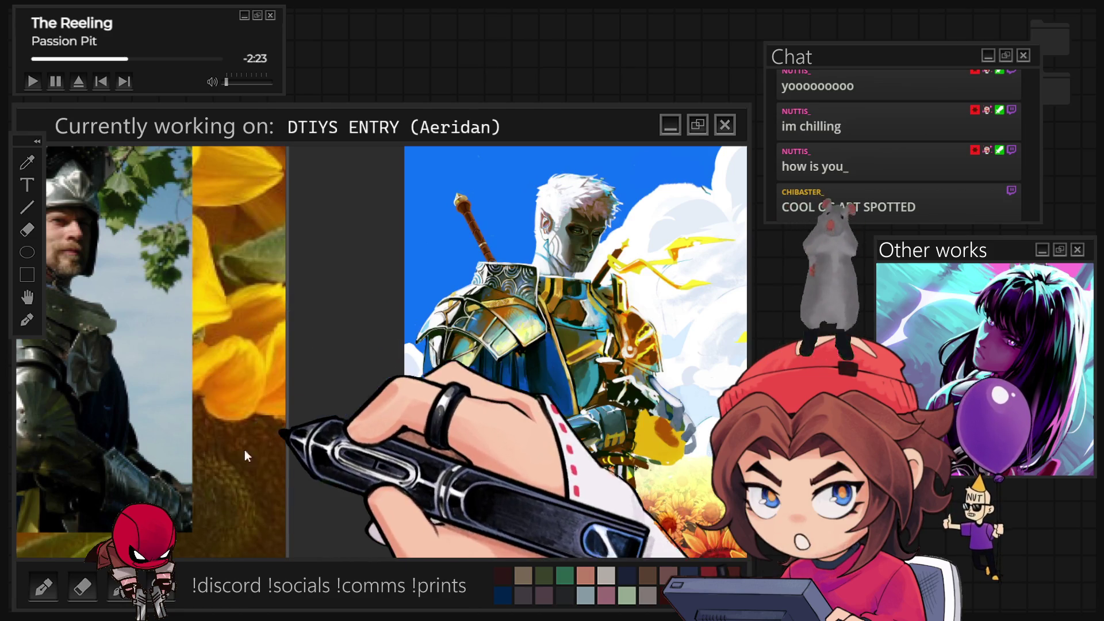
# Step: Zoom the reference board onto the armored knight photo and zoom the canvas toward the blue cape
pyautogui.scroll(-3, 229, 437)
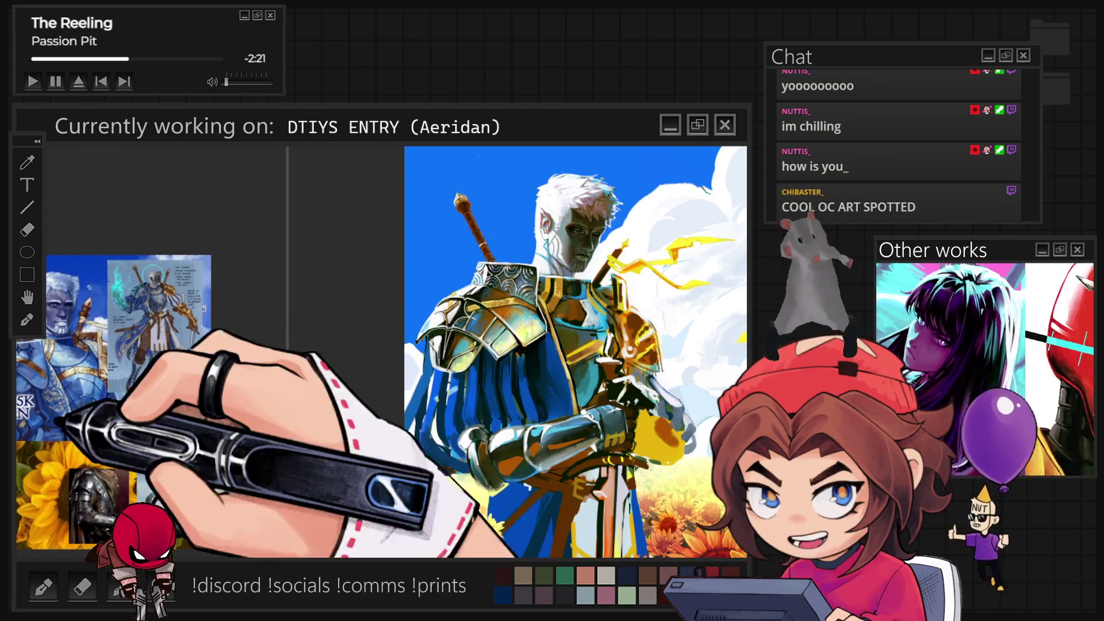
pyautogui.scroll(5, 149, 351)
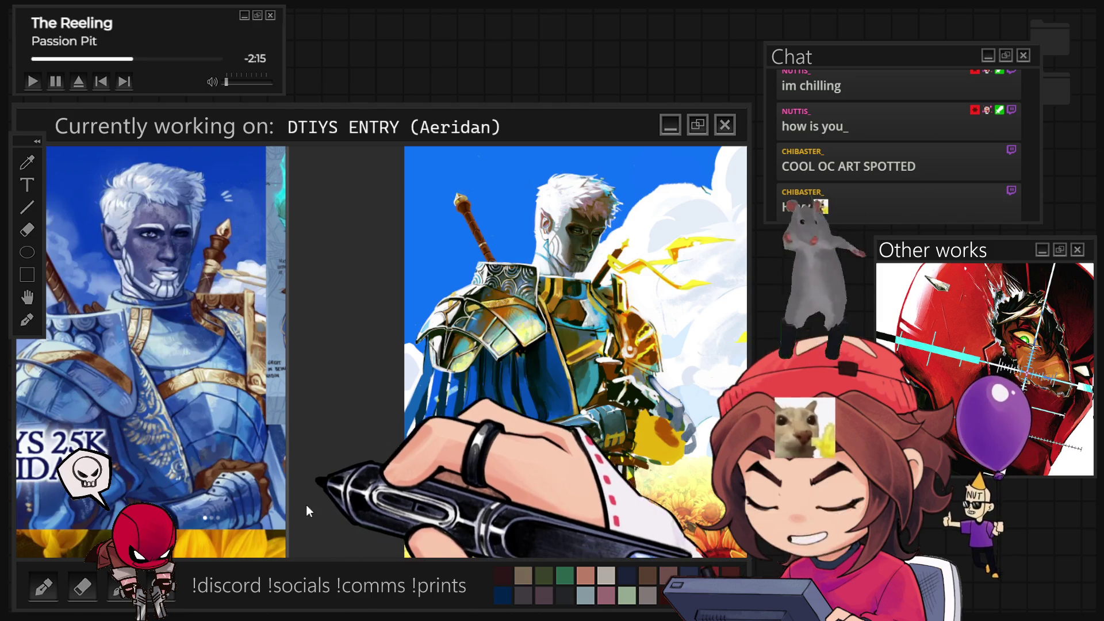
pyautogui.scroll(-3, 58, 322)
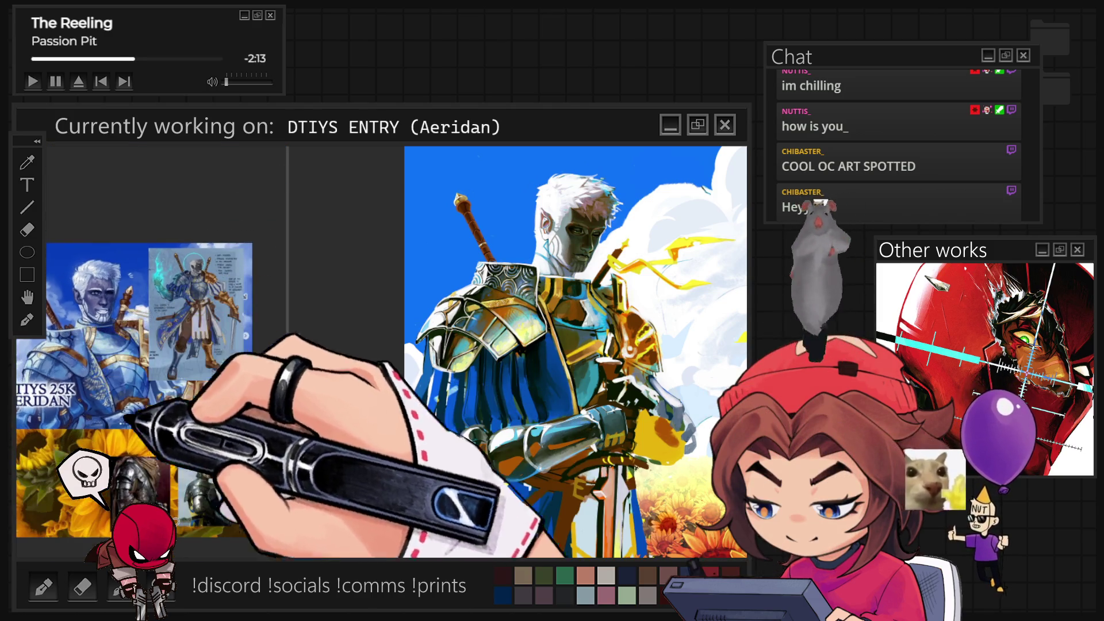
pyautogui.scroll(3, 231, 471)
pyautogui.scroll(2, 231, 470)
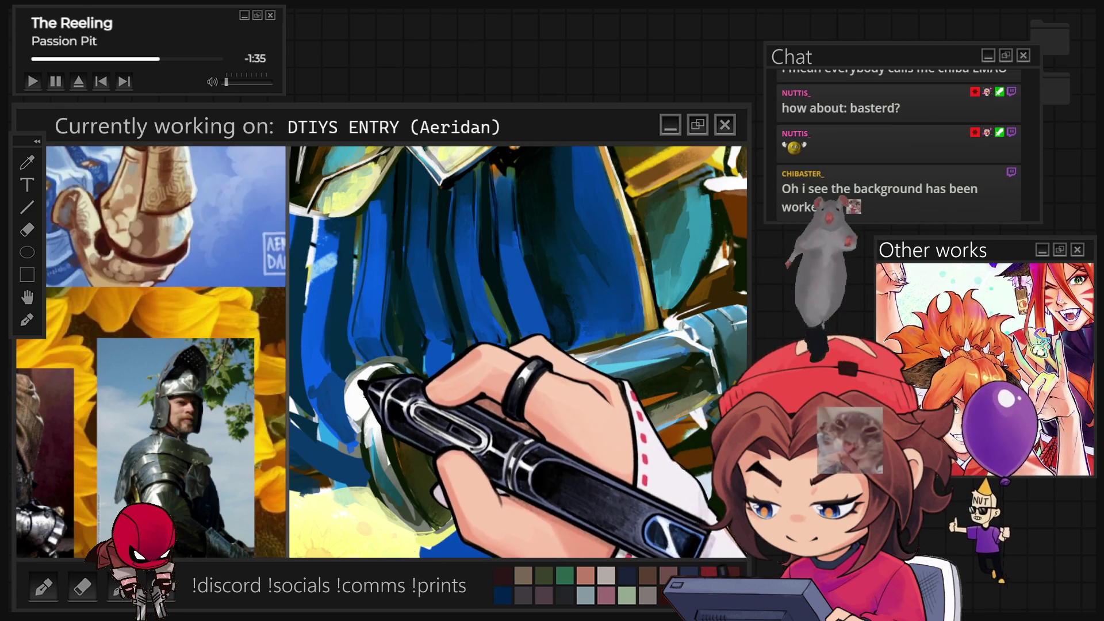
# Step: Fit the painting to view, survey the sunflower field, then zoom onto the gauntlet for white edge highlights
pyautogui.hotkey('ctrl', '0')
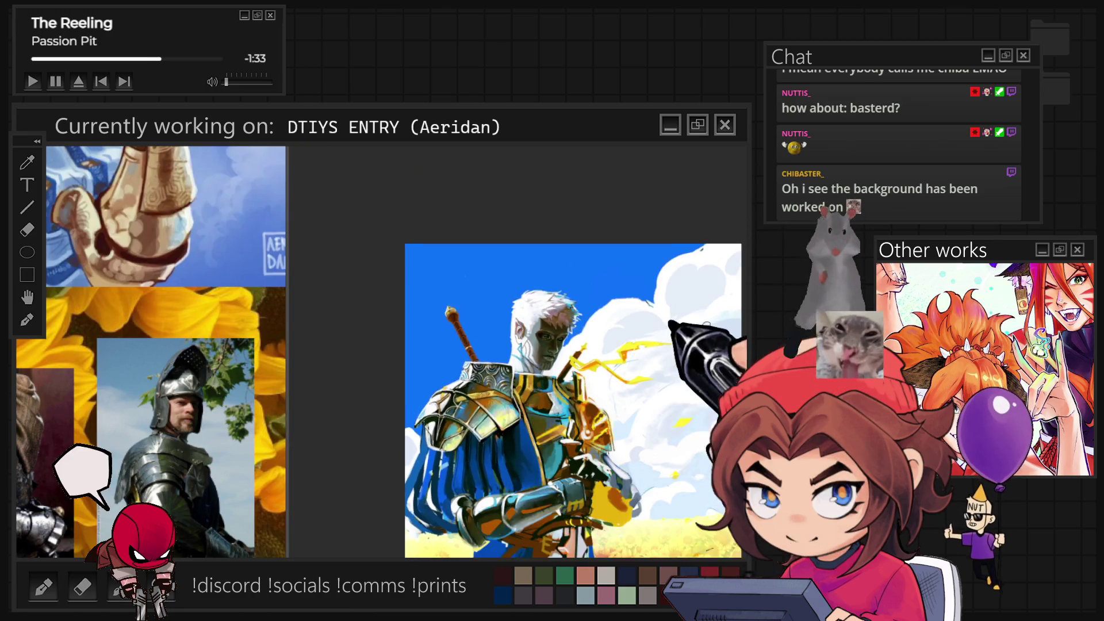
pyautogui.scroll(-2, 582, 397)
pyautogui.scroll(1, 582, 397)
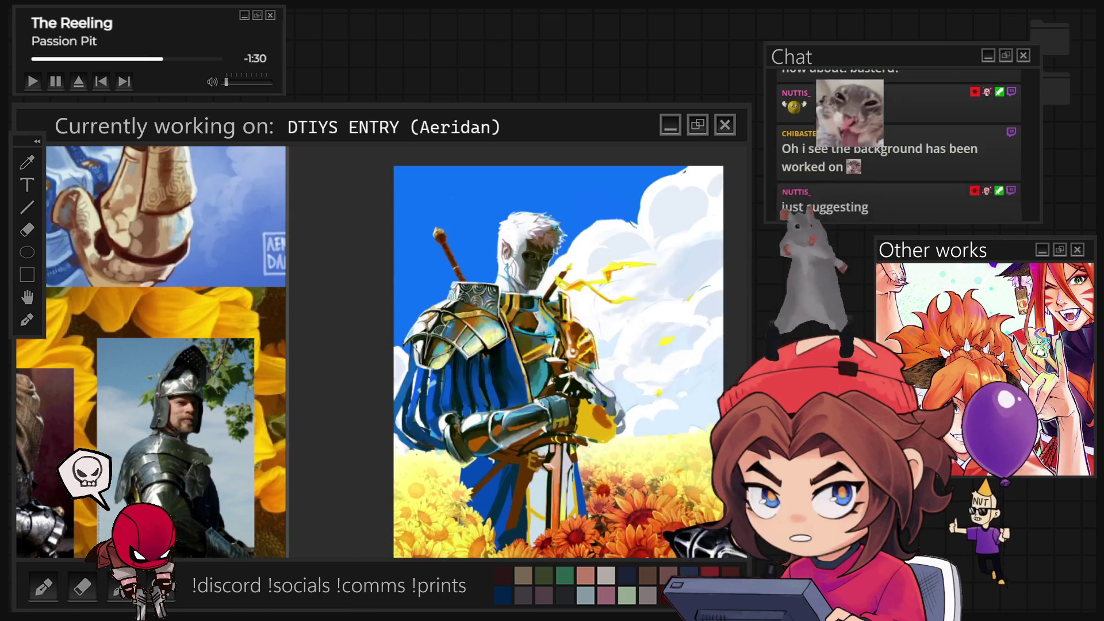
pyautogui.scroll(1, 561, 350)
pyautogui.scroll(1, 586, 373)
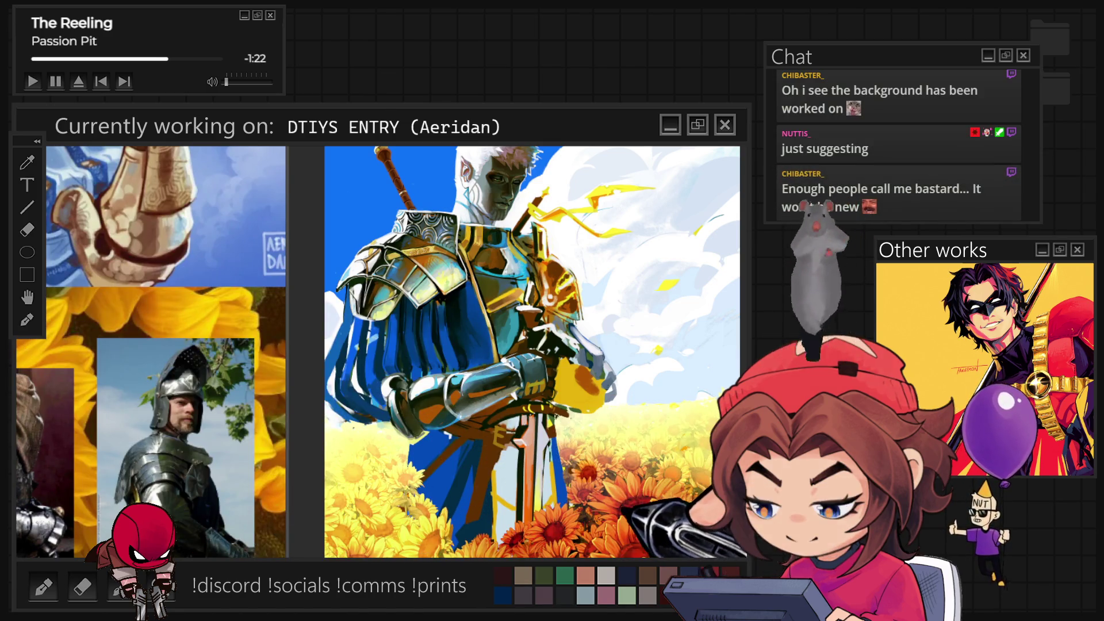
pyautogui.scroll(2, 690, 541)
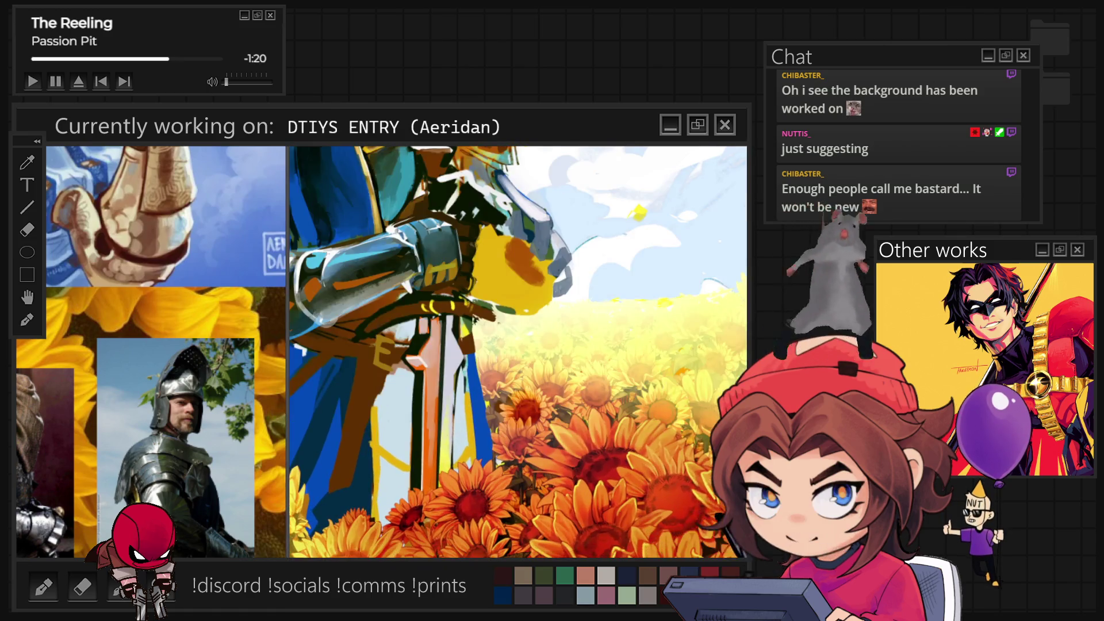
pyautogui.scroll(-3, 518, 351)
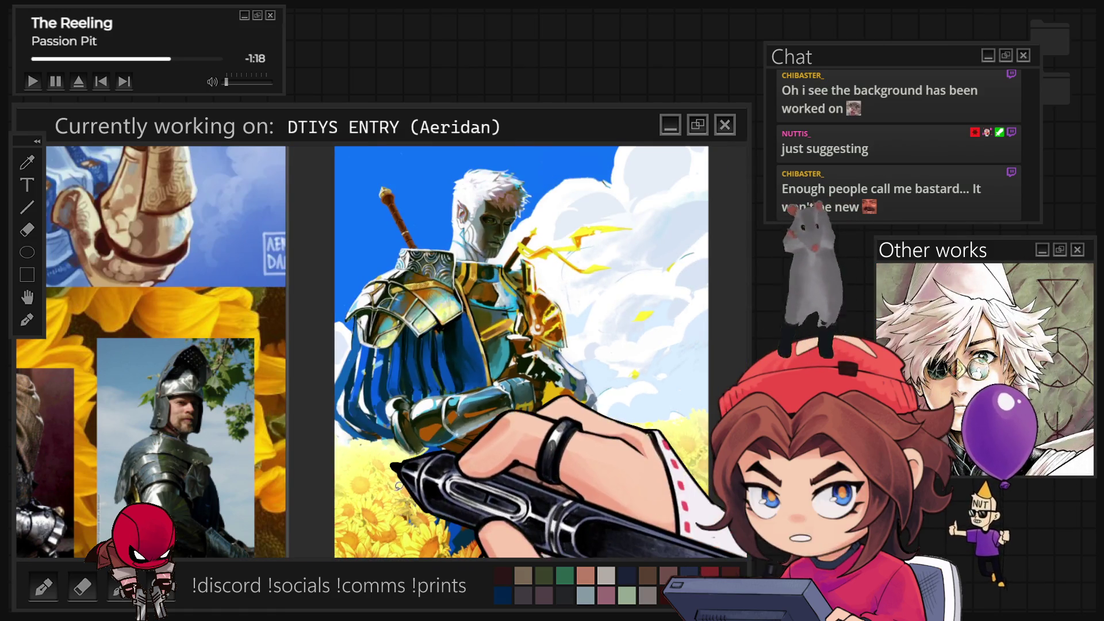
pyautogui.scroll(4, 459, 345)
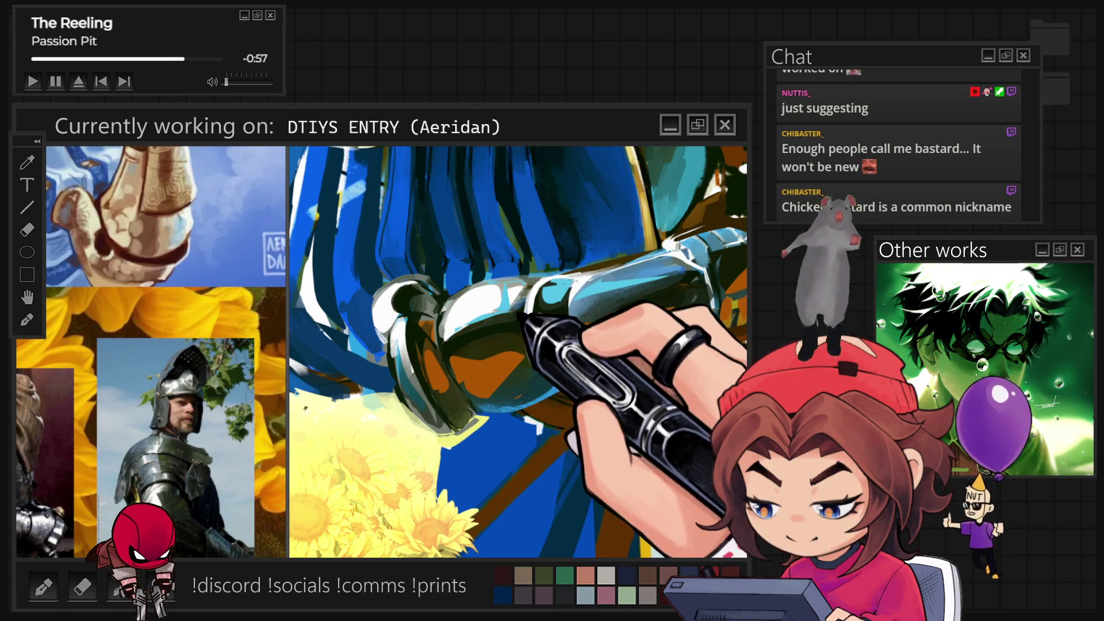
pyautogui.scroll(-5, 611, 236)
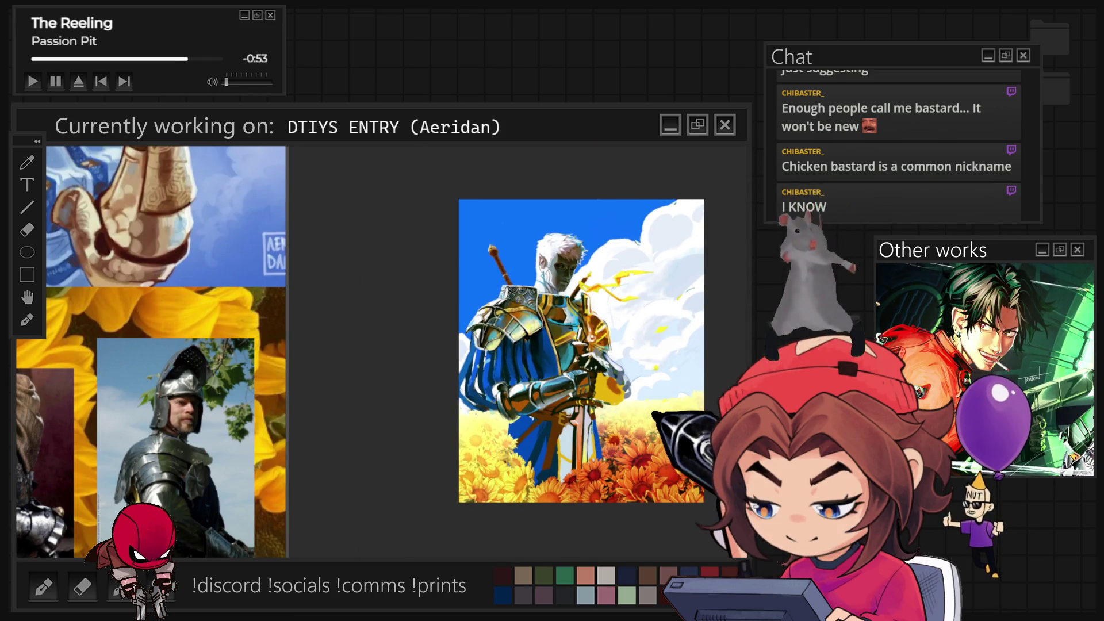
pyautogui.scroll(5, 575, 320)
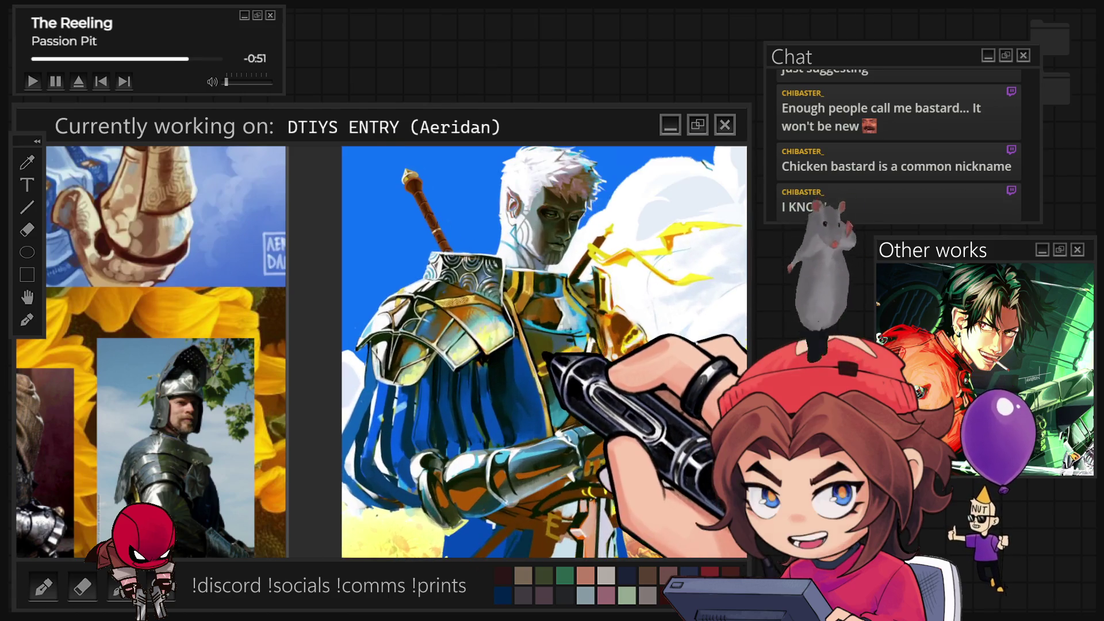
# Step: Zoom onto the knight's head, then back out and onto the gauntlet resting on the sword
pyautogui.scroll(5, 575, 172)
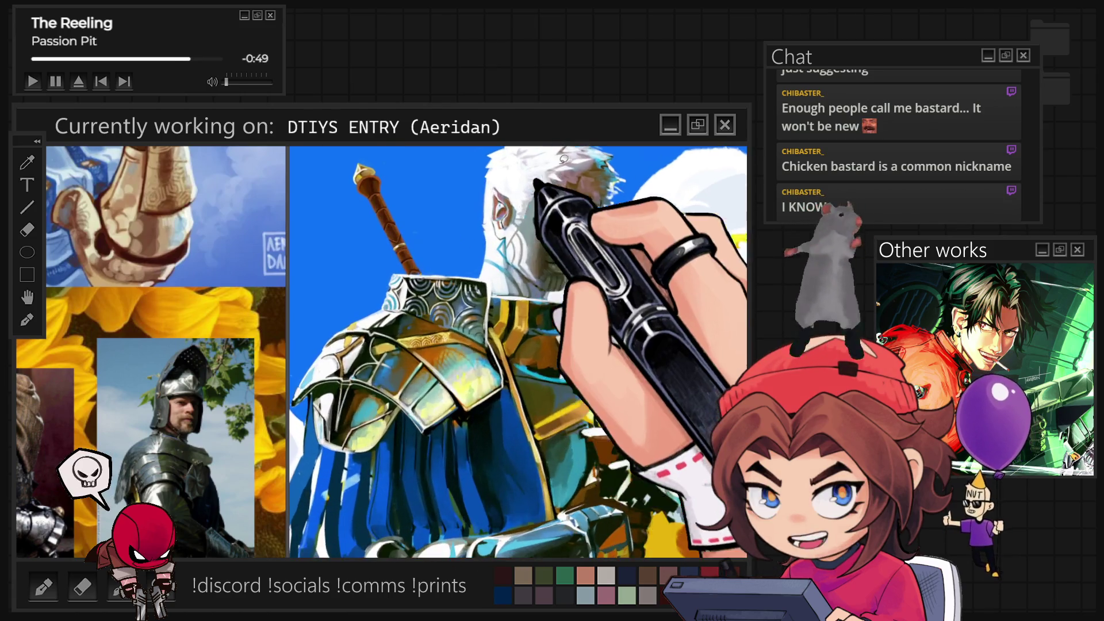
pyautogui.scroll(3, 608, 163)
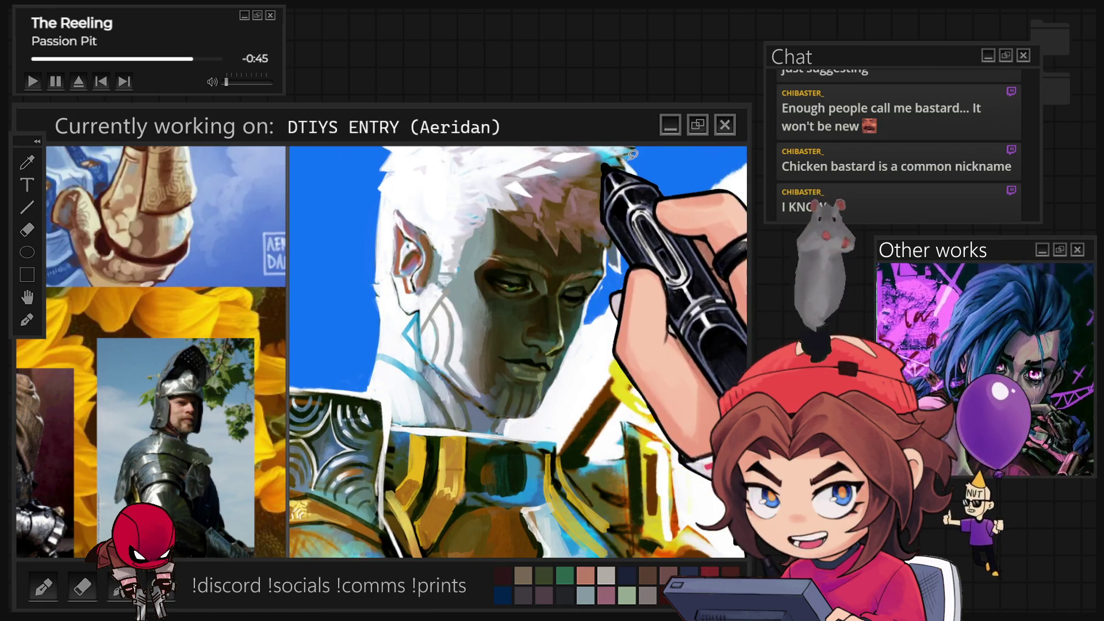
pyautogui.scroll(-8, 639, 237)
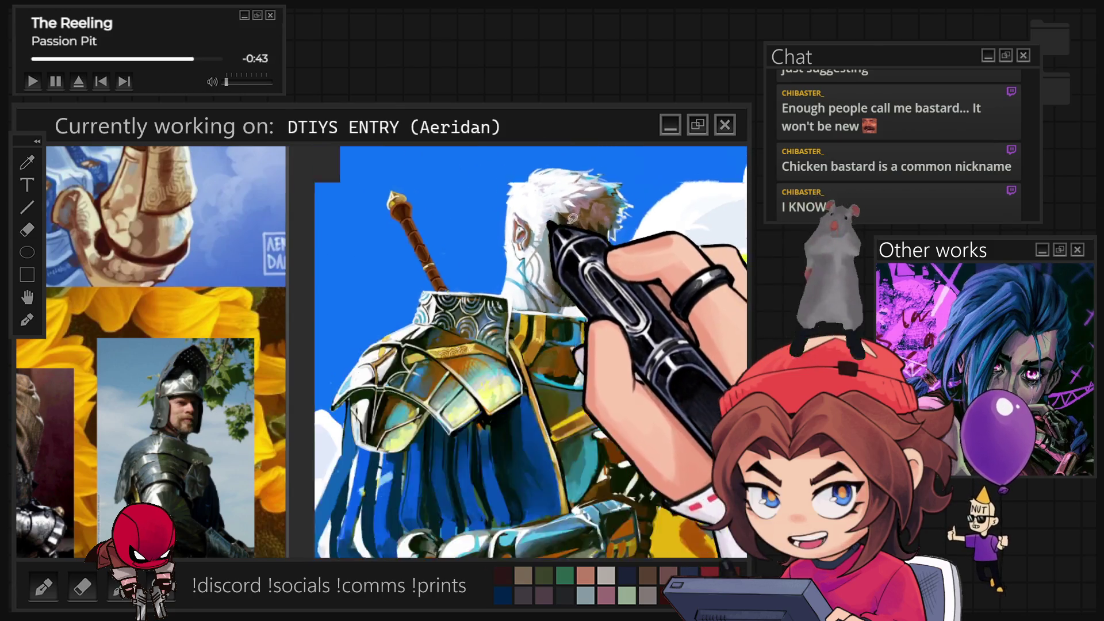
pyautogui.scroll(5, 500, 498)
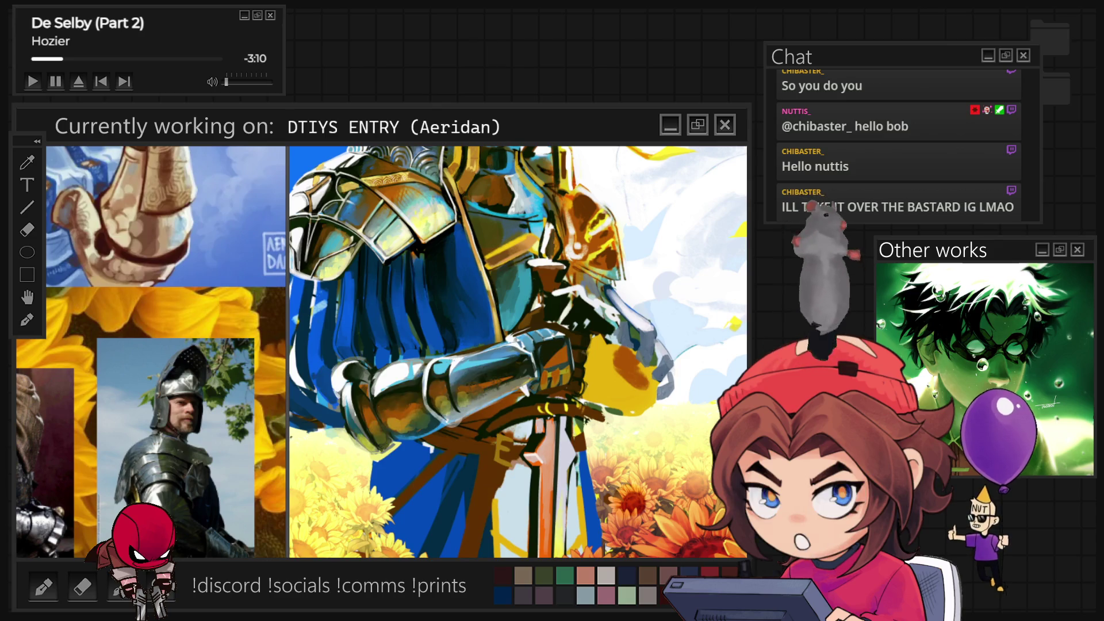
# Step: Zoom in on the shoulder pauldron above the blue cape, then zoom out to see more of the figure
pyautogui.scroll(-5, 357, 450)
pyautogui.scroll(5, 357, 450)
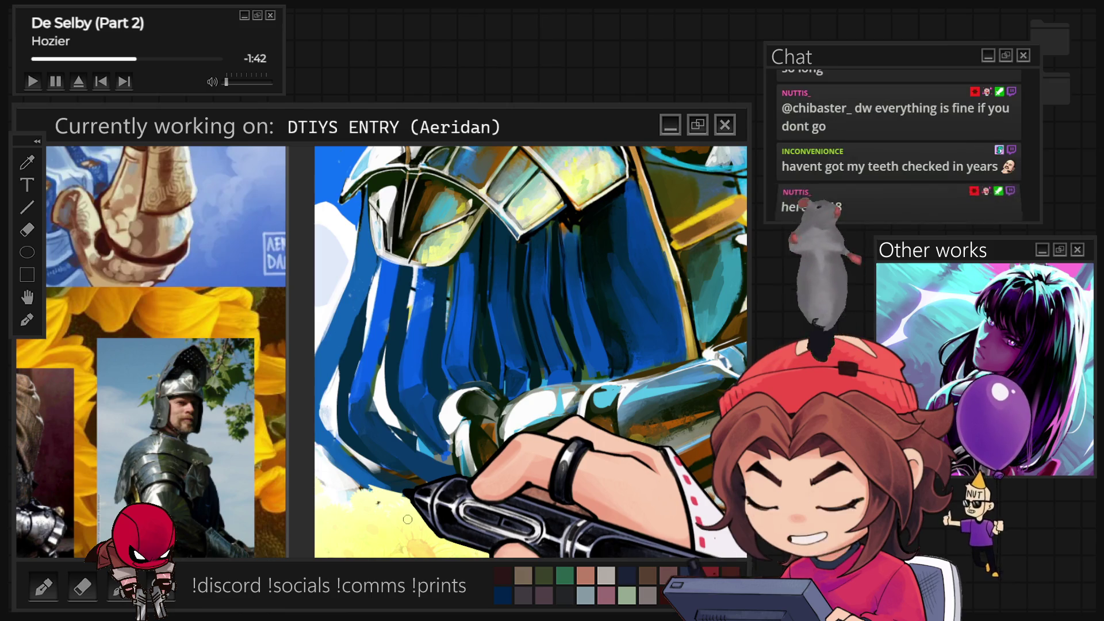
pyautogui.hotkey('ctrl', '-')
pyautogui.hotkey('ctrl', '-')
# Step: Zoom back in on the chest and arm armour close-up
pyautogui.hotkey('ctrl', '+')
pyautogui.hotkey('ctrl', '+')
pyautogui.hotkey('ctrl', '+')
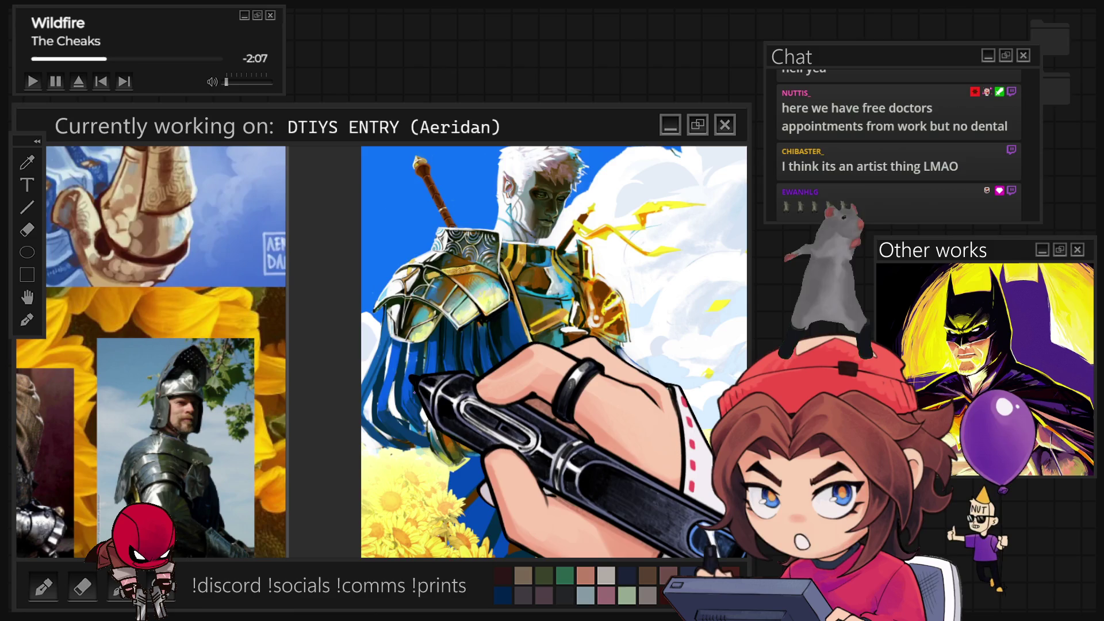
# Step: Zoom onto the forearm, then fit the whole painting upright with rotation reset
pyautogui.scroll(3, 489, 437)
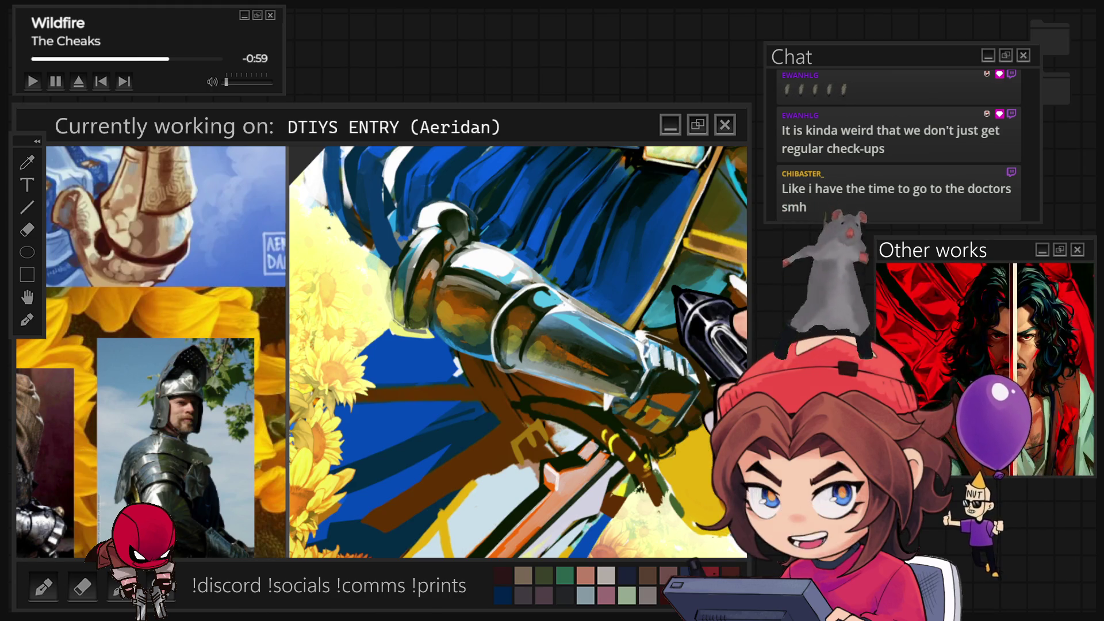
pyautogui.hotkey('ctrl', '0')
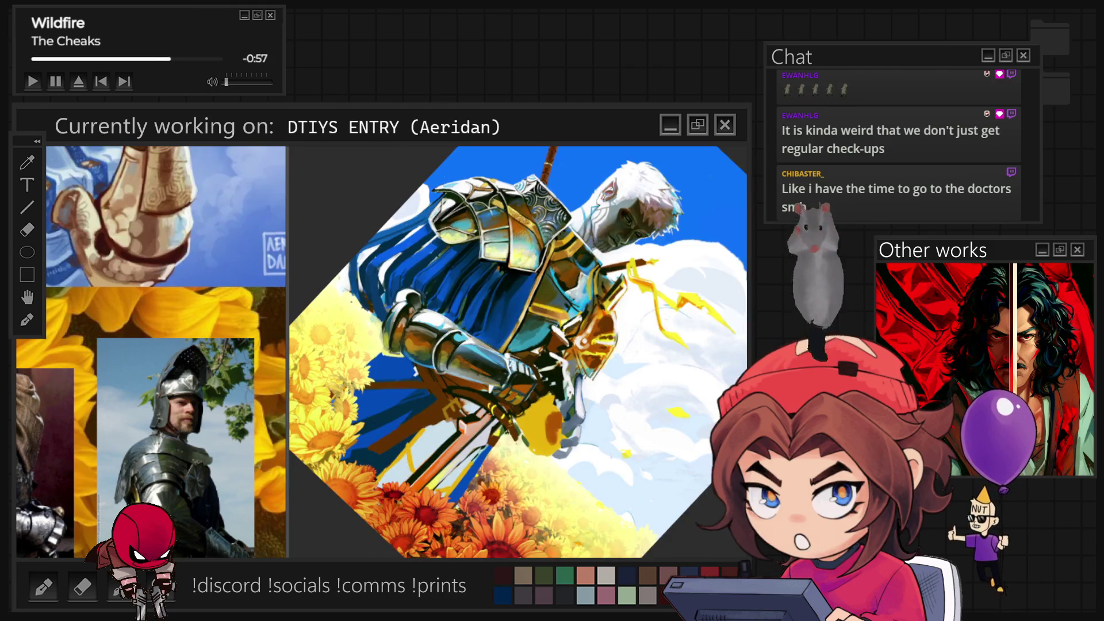
pyautogui.press('5')
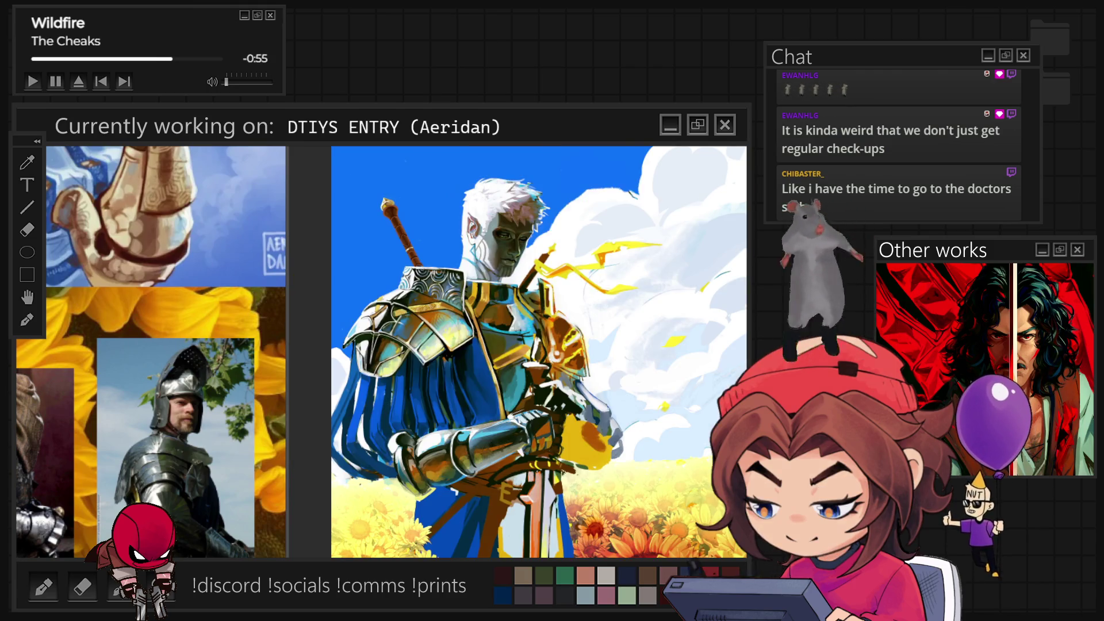
# Step: Zoom in on the shoulder armour, out to the whole knight, then in on the arm with a rotated view
pyautogui.hotkey('ctrl', '+')
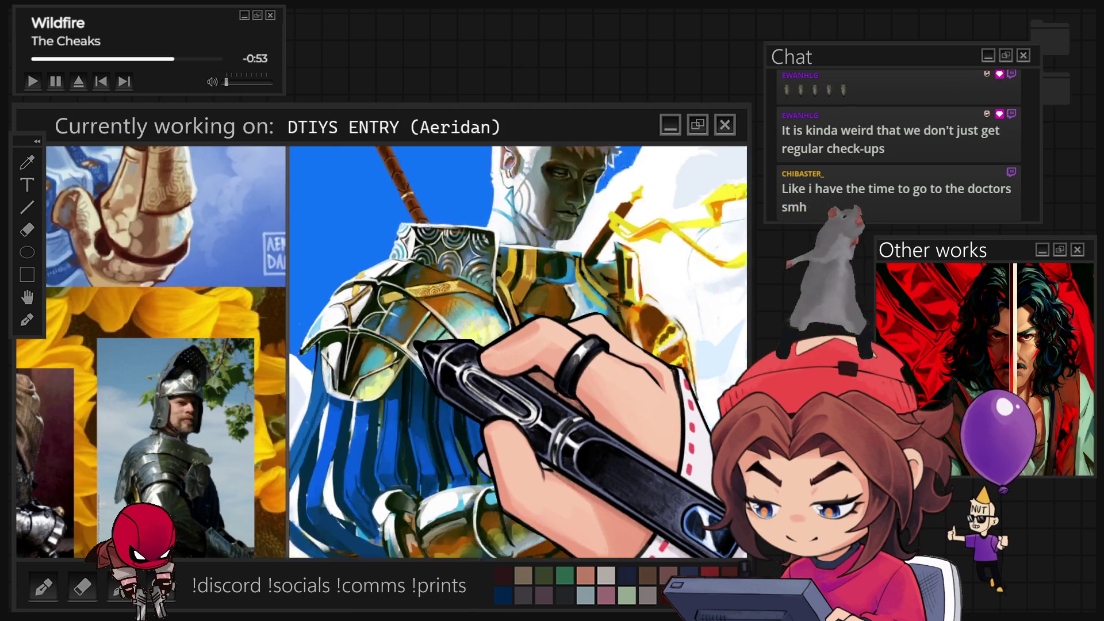
pyautogui.hotkey('ctrl', '+')
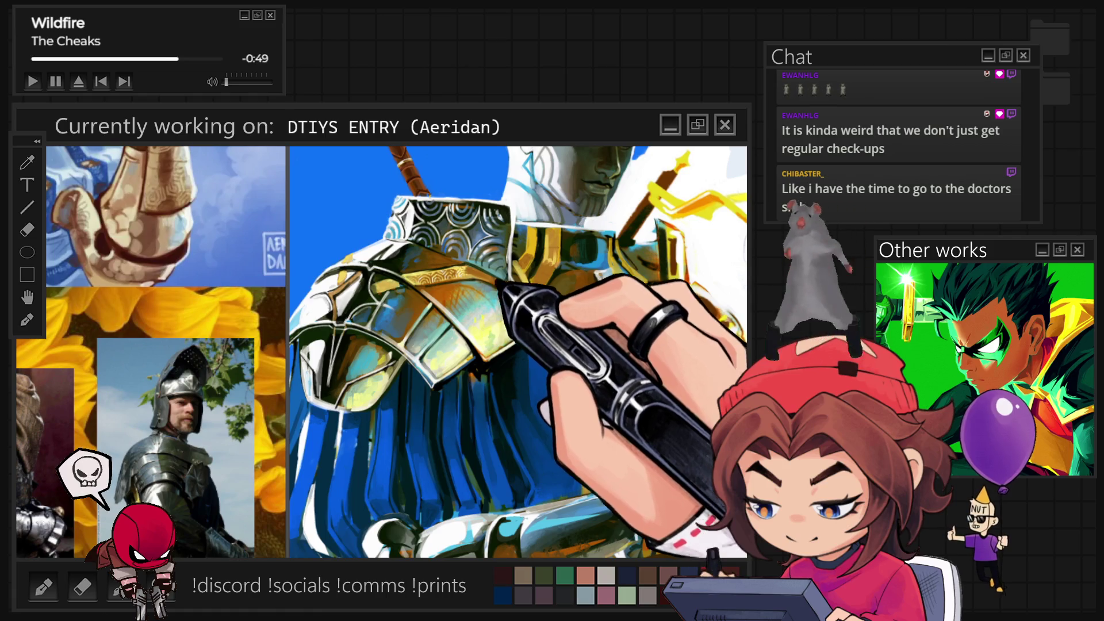
pyautogui.hotkey('ctrl', '0')
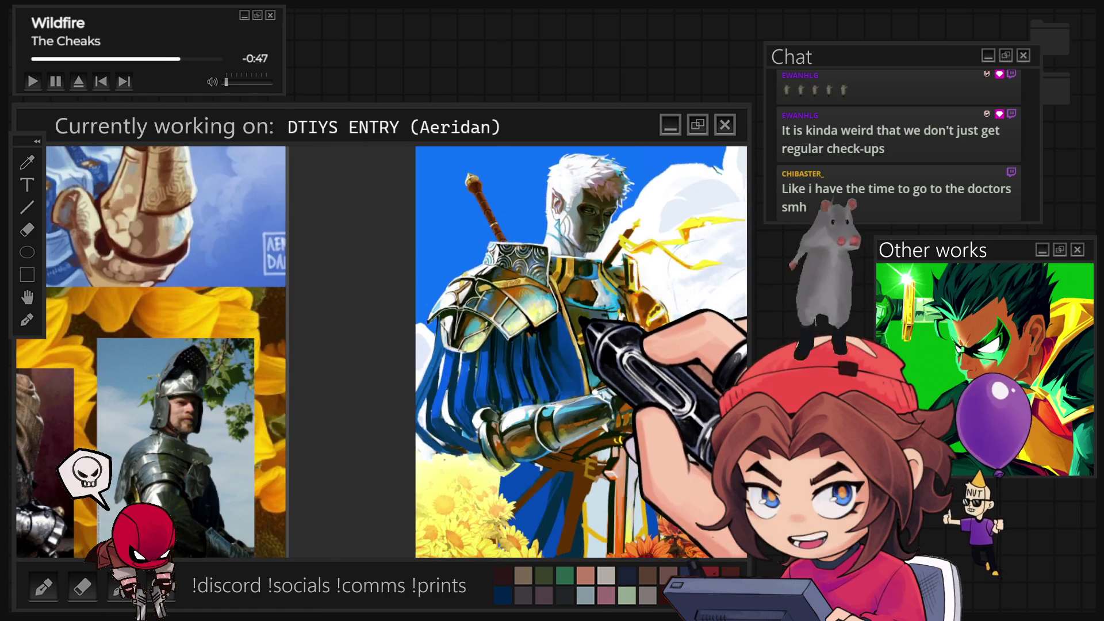
pyautogui.hotkey('ctrl', '+')
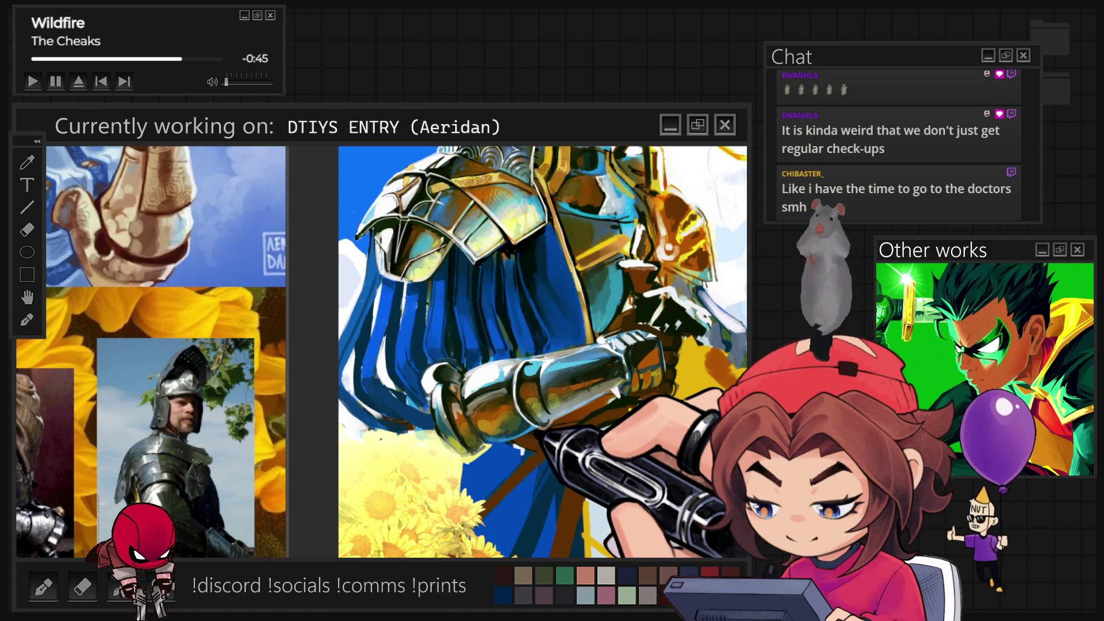
pyautogui.press('6')
pyautogui.press('6')
pyautogui.press('6')
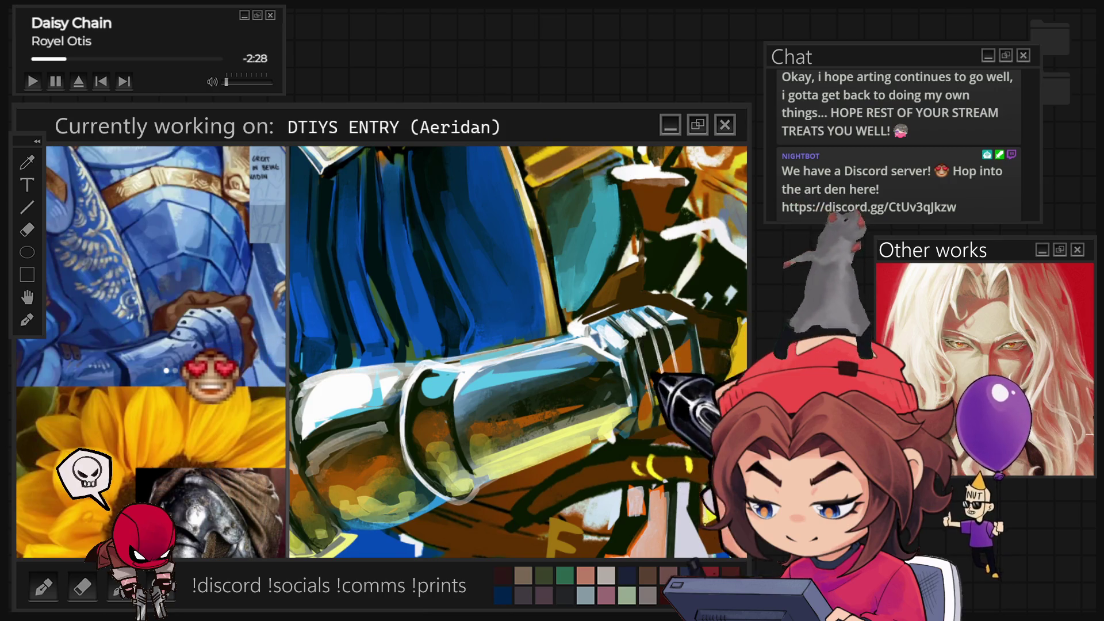
# Step: Zoom out from the forearm once its white armour highlights are painted
pyautogui.scroll(-2, 738, 250)
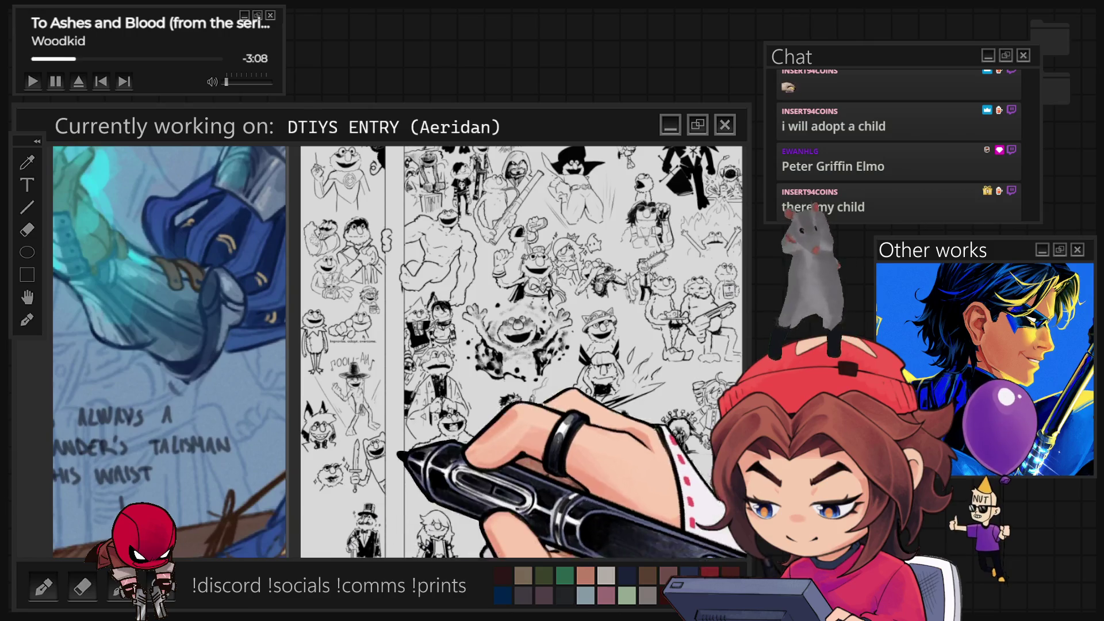
# Step: Zoom in below the VERY BAD bowl and dot the pupil into the new face's first eye
pyautogui.scroll(5, 518, 351)
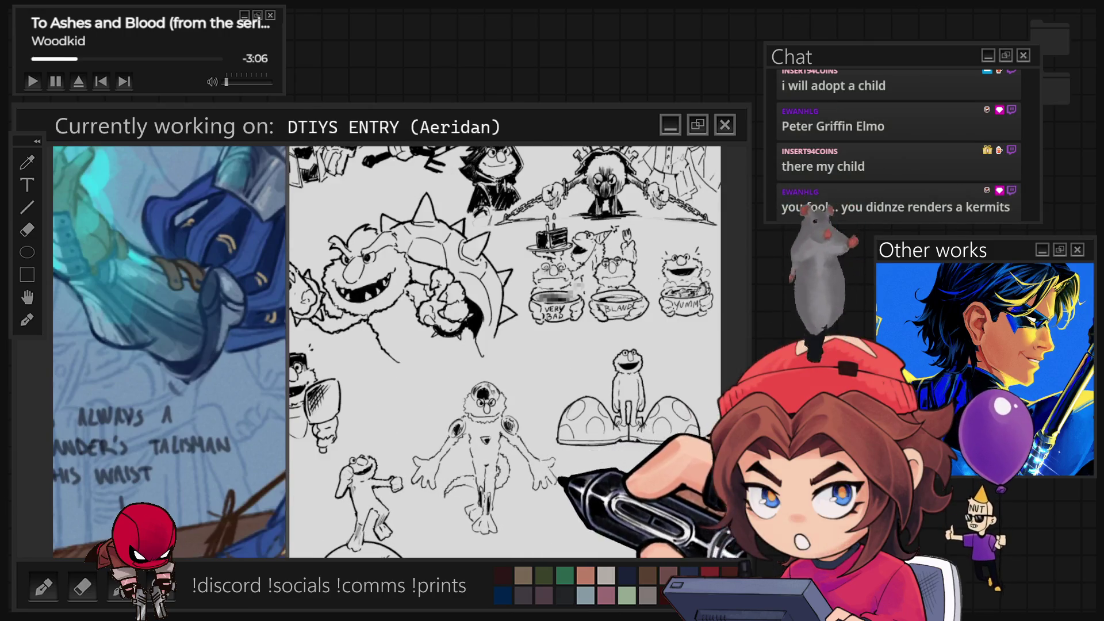
pyautogui.scroll(5, 535, 348)
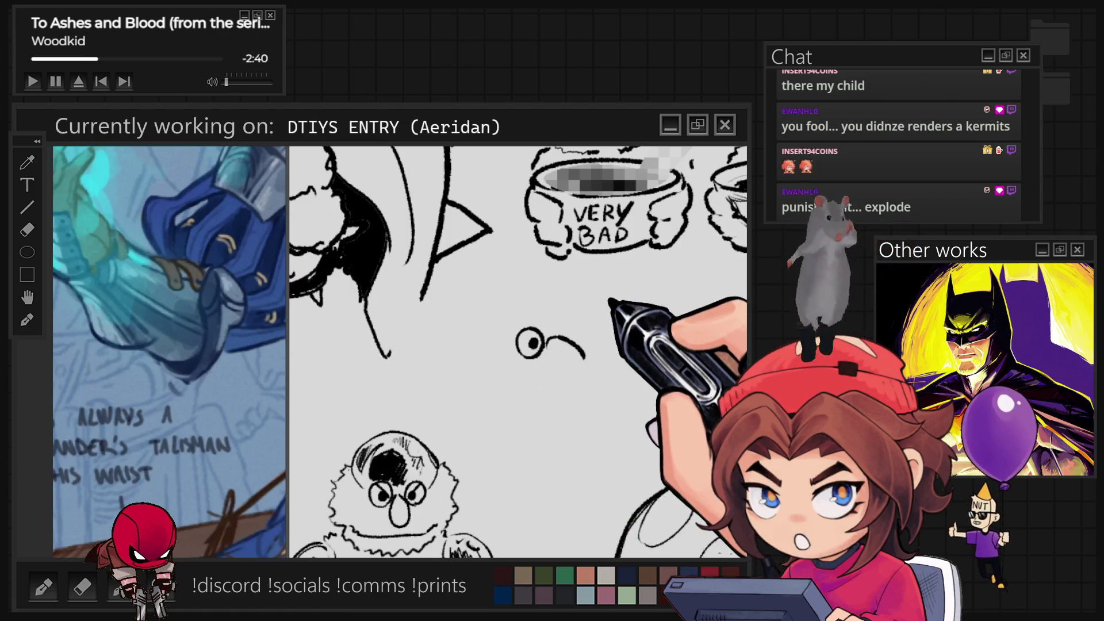
pyautogui.click(532, 343)
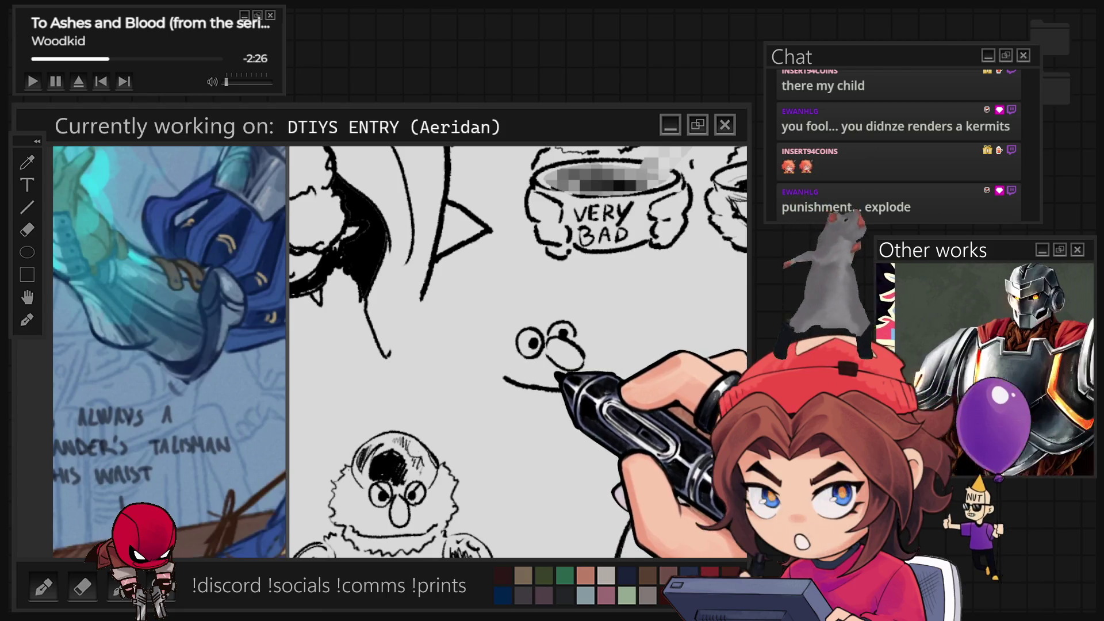
# Step: Ink the new face's mouth, chin line, zigzag fur on both sides, and a body line below the collar
pyautogui.moveTo(503, 378); pyautogui.dragTo(574, 386)
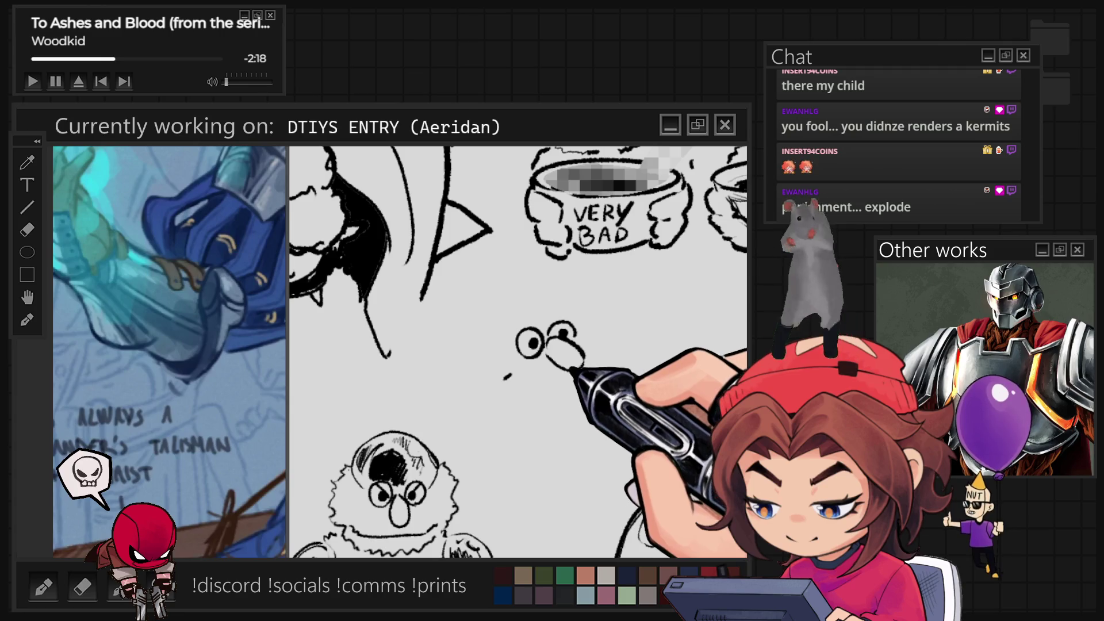
pyautogui.moveTo(505, 378); pyautogui.dragTo(575, 387)
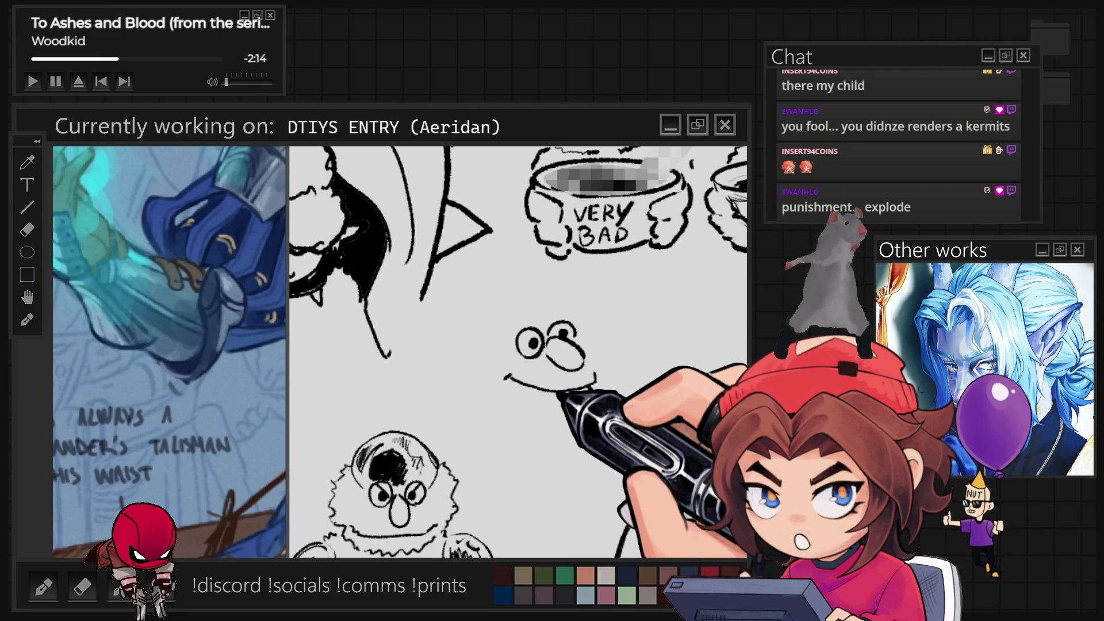
pyautogui.moveTo(594, 384); pyautogui.dragTo(581, 404)
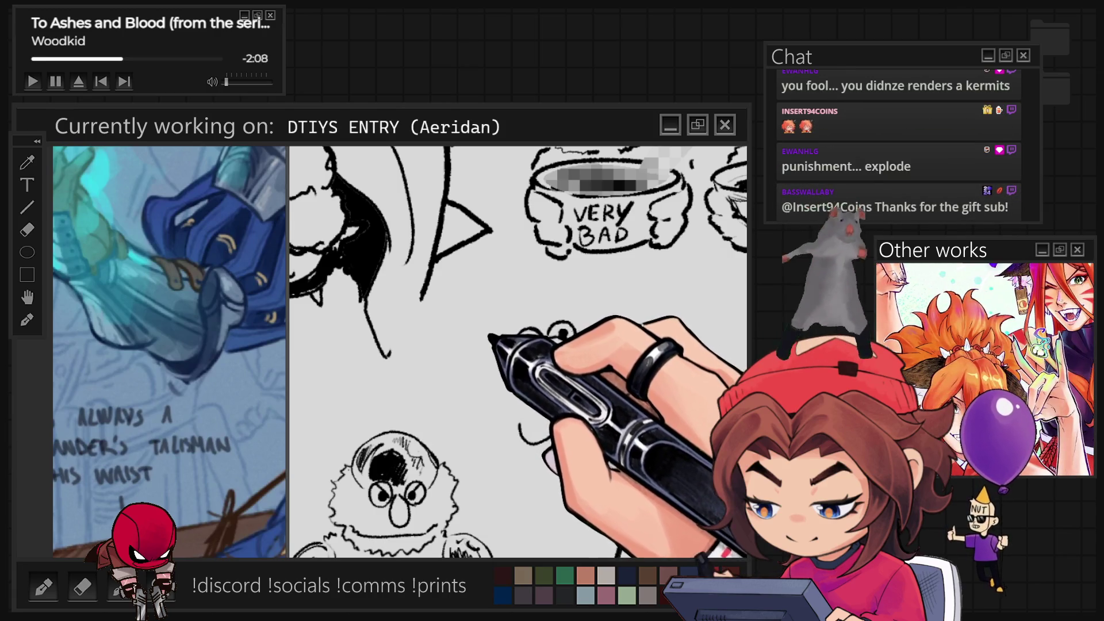
pyautogui.moveTo(498, 344); pyautogui.dragTo(467, 419)
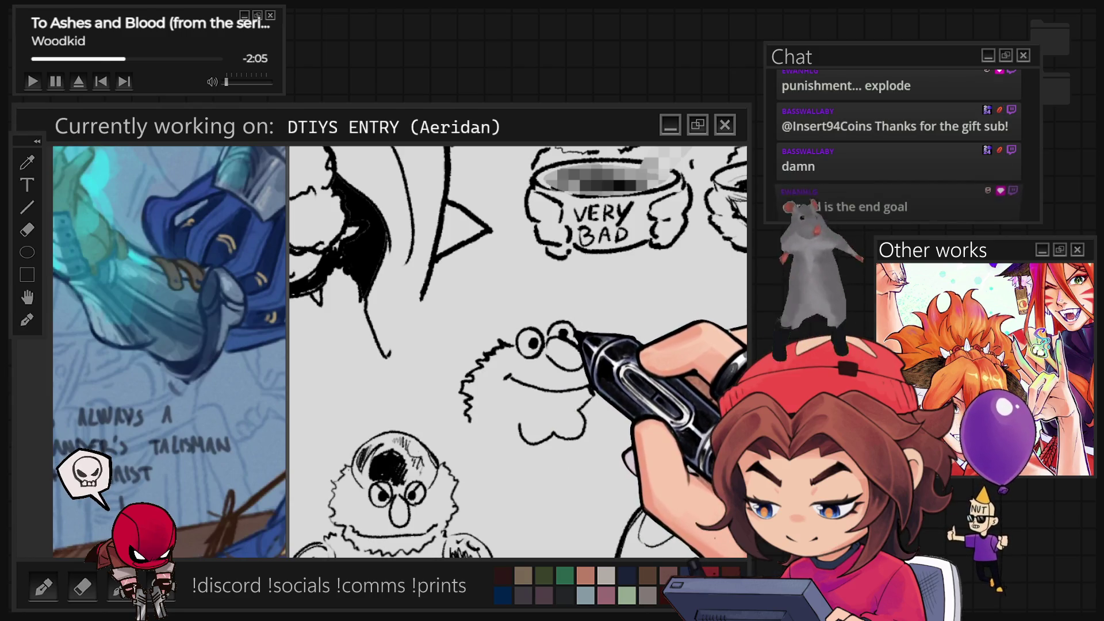
pyautogui.moveTo(618, 360); pyautogui.dragTo(631, 399)
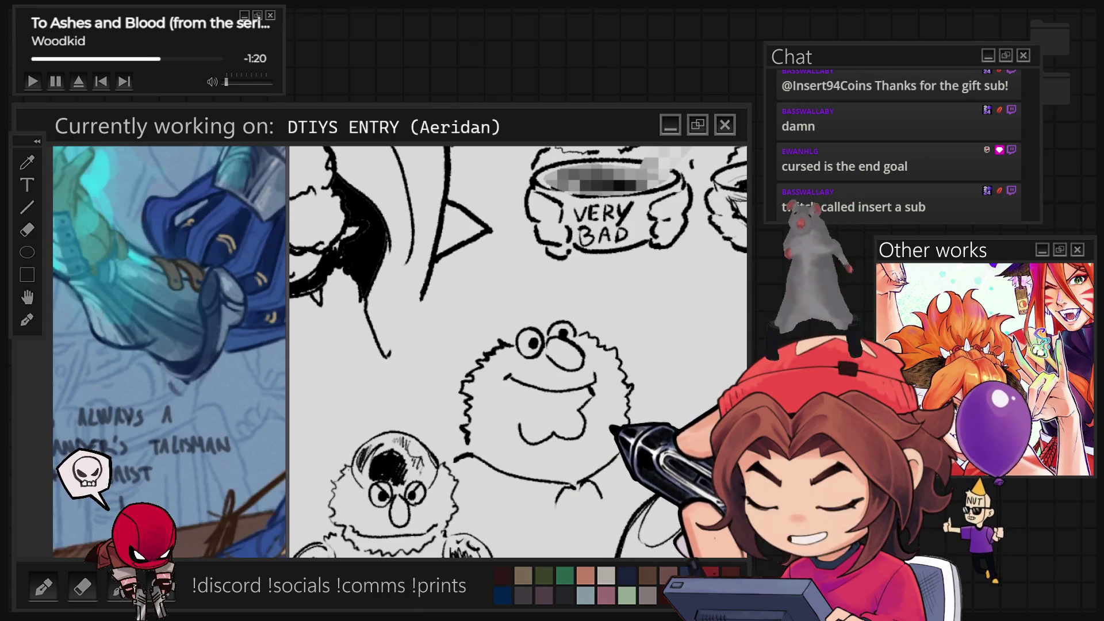
pyautogui.moveTo(463, 480); pyautogui.dragTo(546, 517)
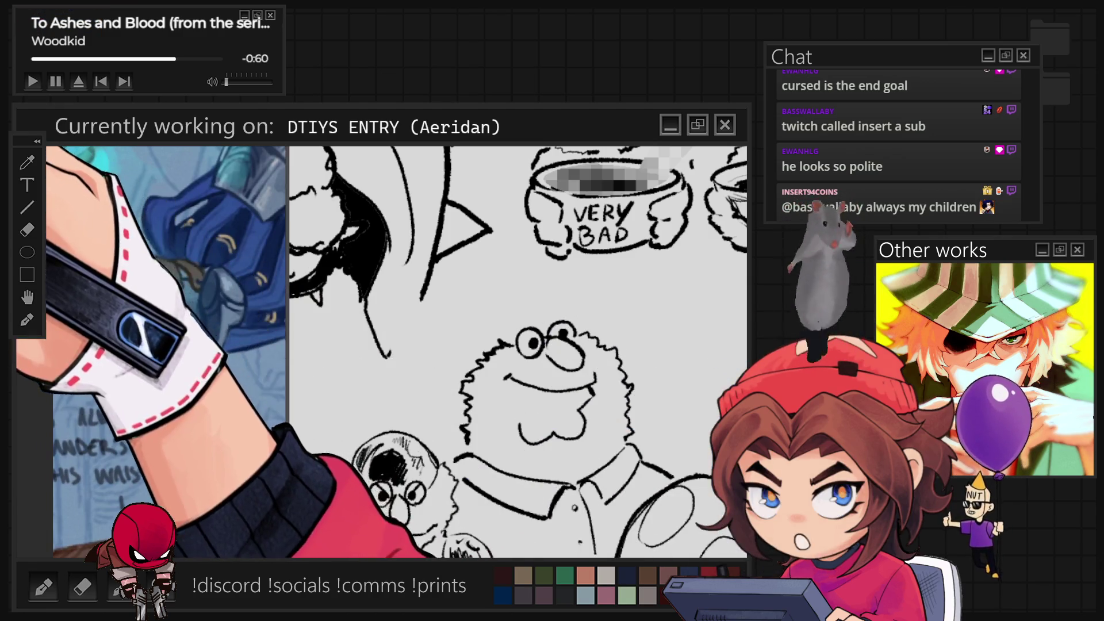
# Step: Select the chin and mouth area and free-transform it to reshape it
pyautogui.moveTo(593, 391); pyautogui.dragTo(598, 397)
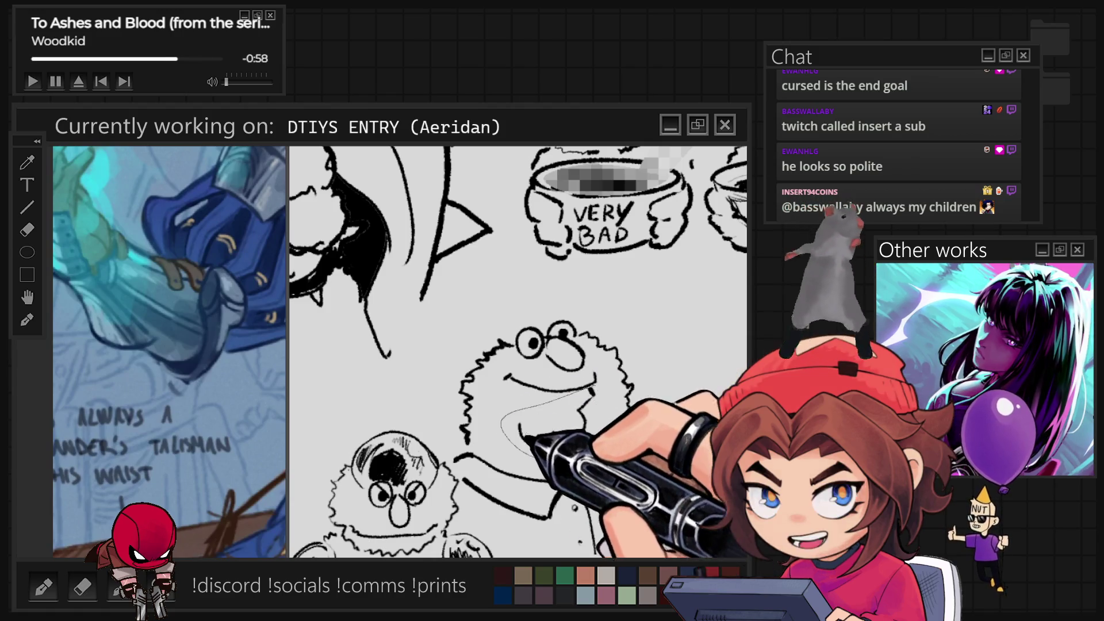
pyautogui.hotkey('ctrl', 't')
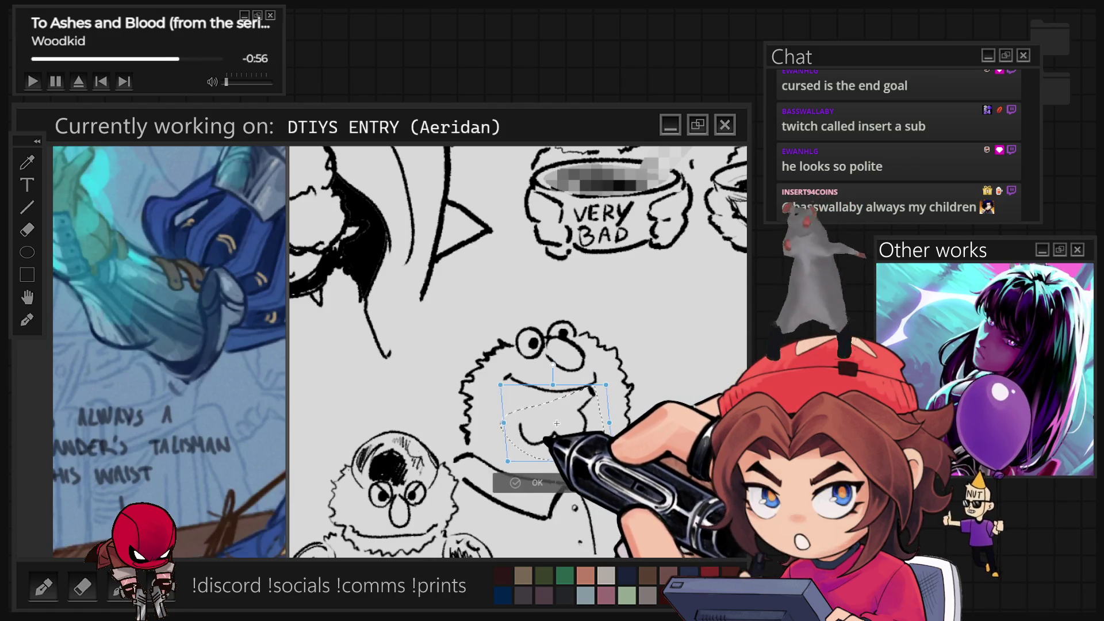
pyautogui.press('Return')
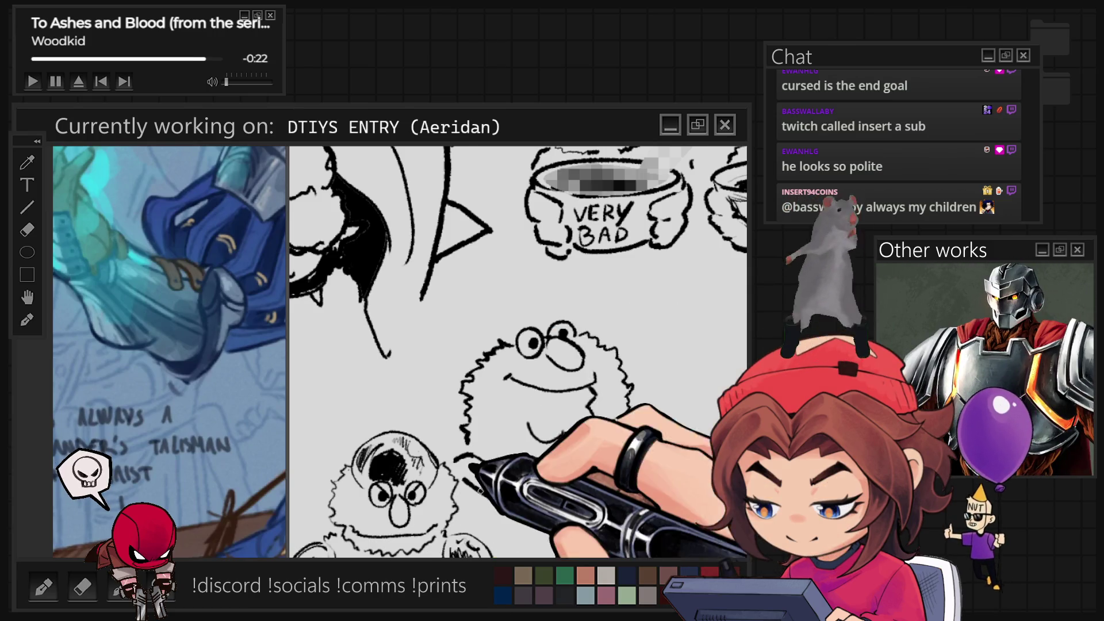
# Step: Rotate and zoom out the sketch, then switch to the knight painting document
pyautogui.moveTo(575, 437); pyautogui.dragTo(572, 315)
pyautogui.scroll(-3, 665, 371)
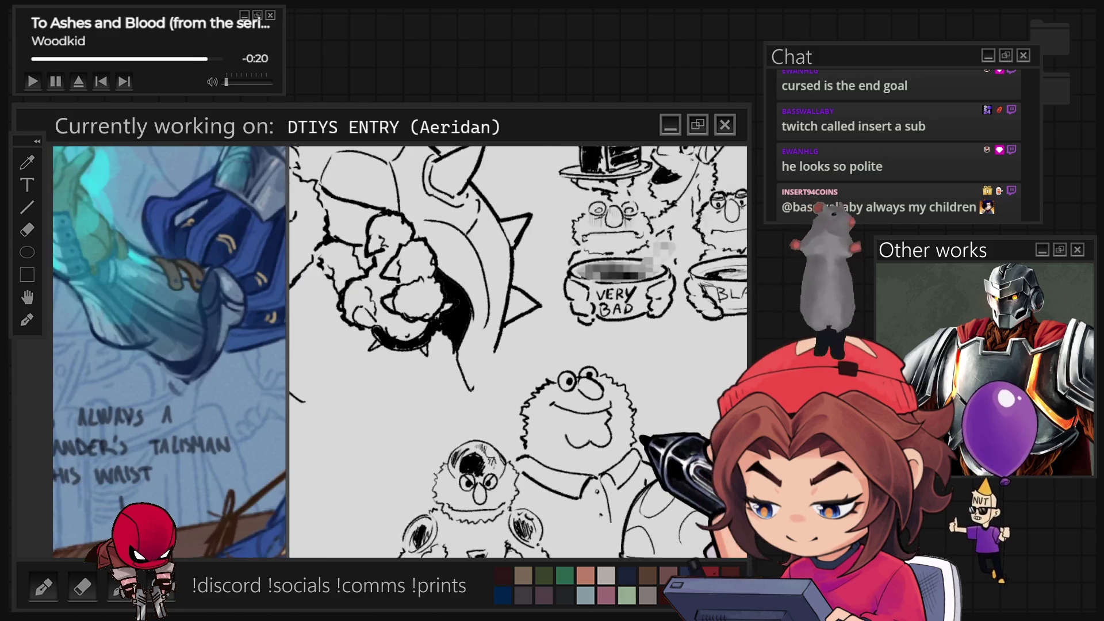
pyautogui.scroll(-2, 518, 351)
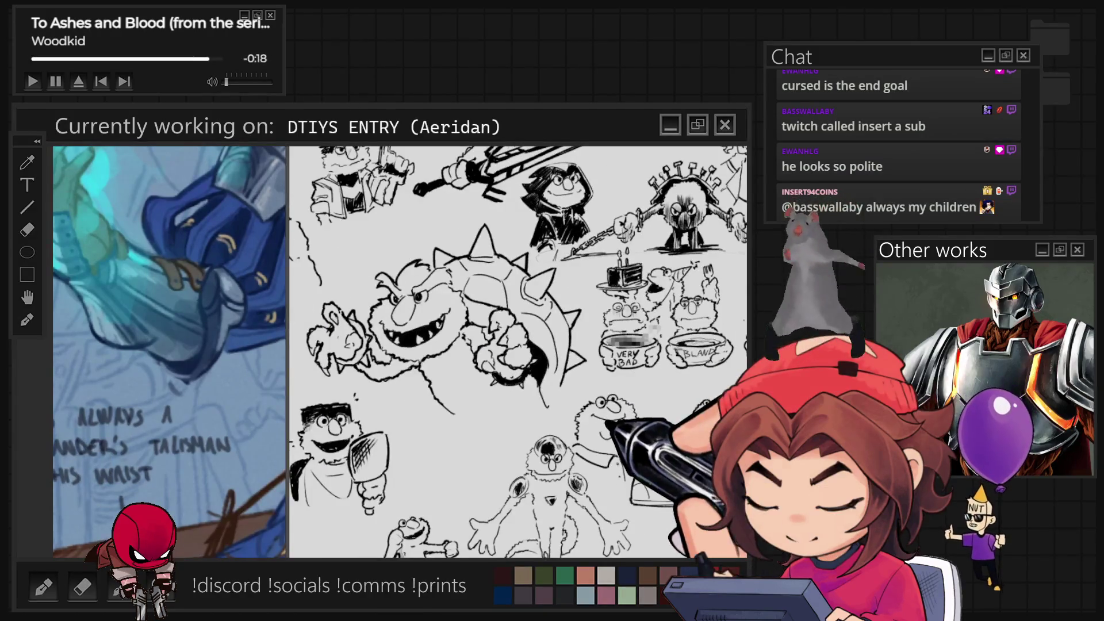
pyautogui.scroll(-2, 518, 351)
pyautogui.hotkey('ctrl', 'Tab')
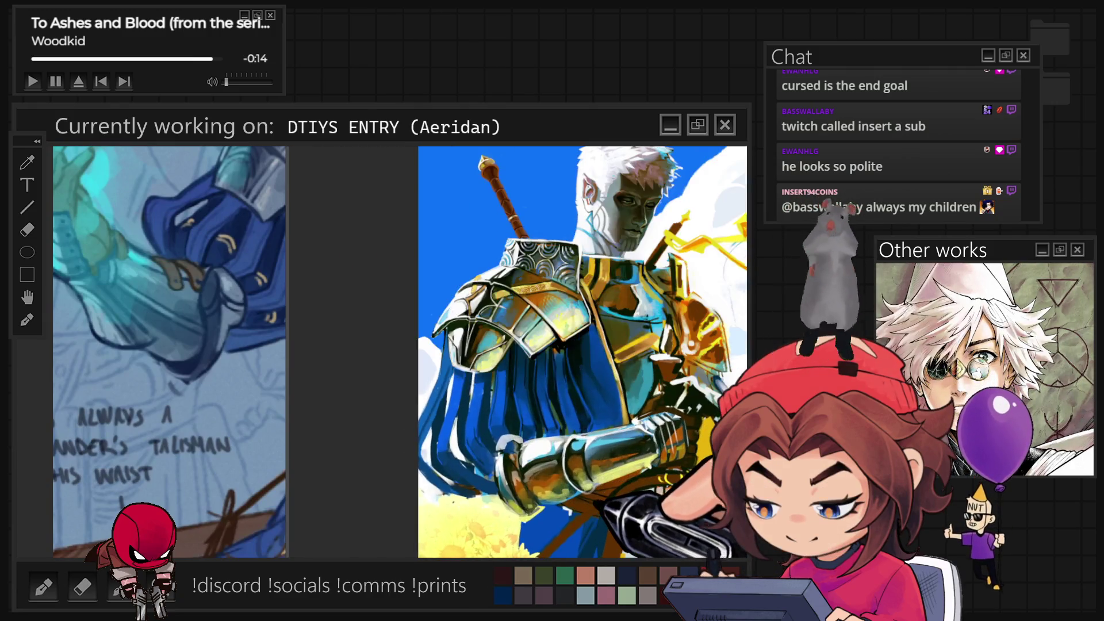
pyautogui.scroll(3, 537, 350)
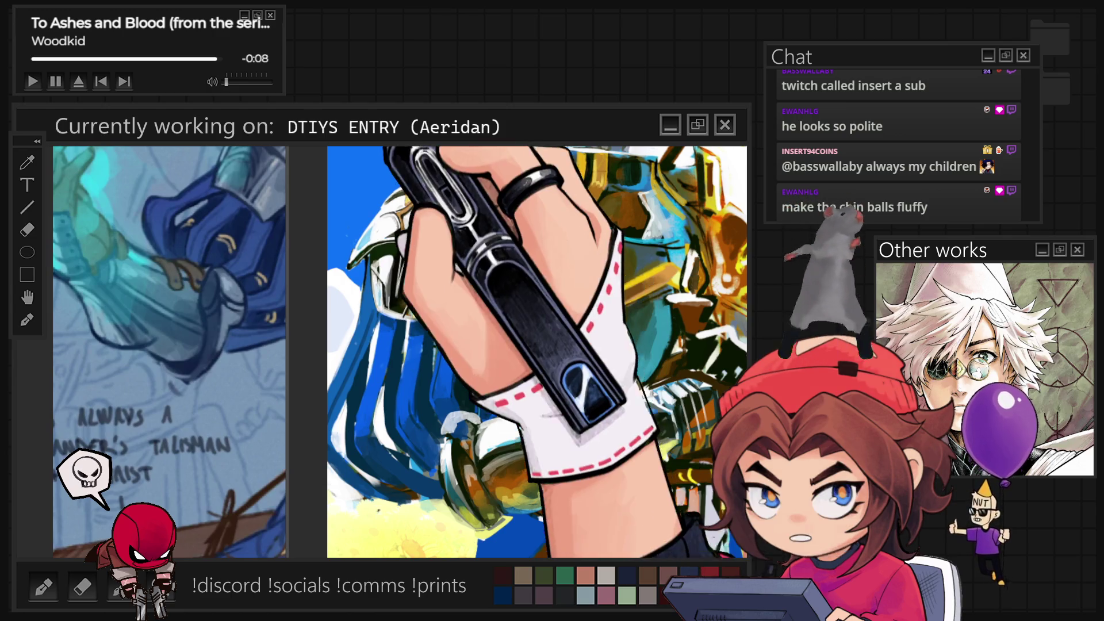
pyautogui.scroll(5, 517, 351)
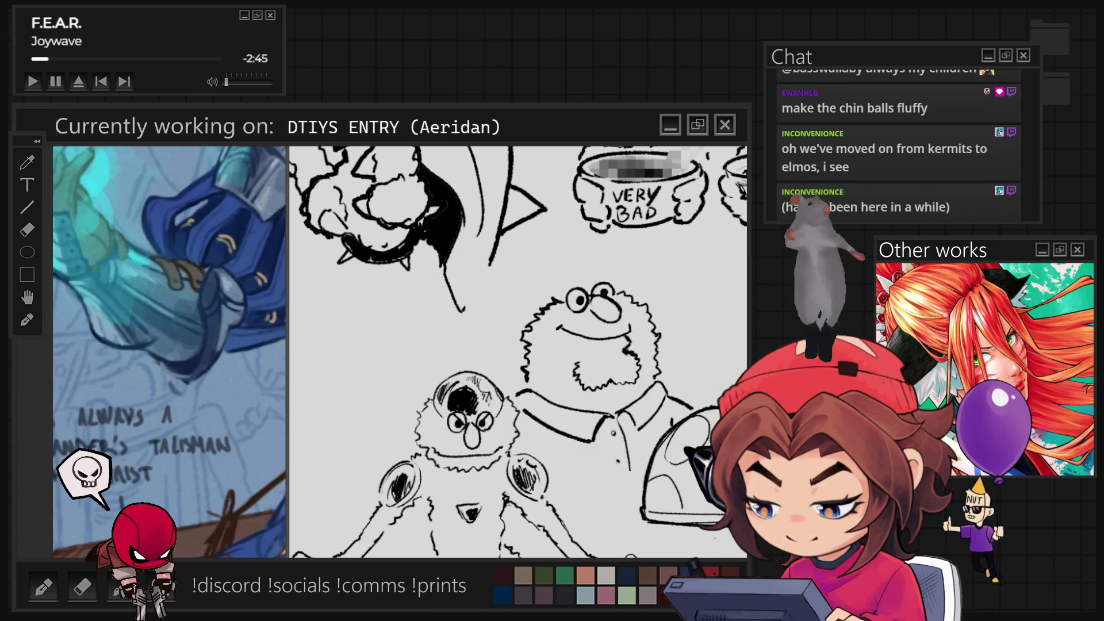
pyautogui.scroll(-10, 517, 351)
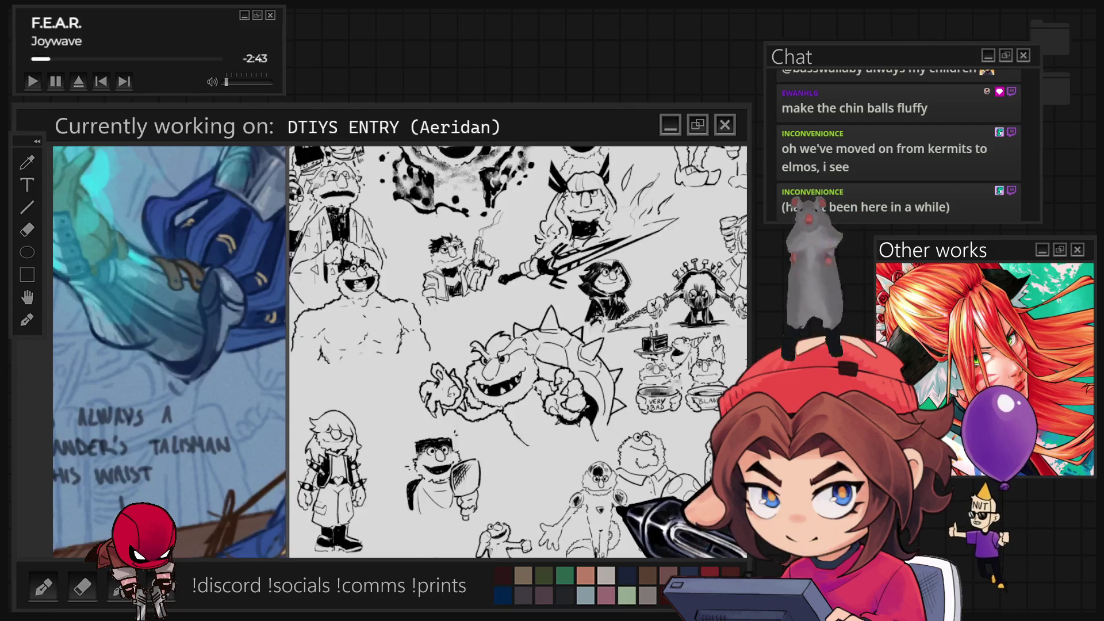
pyautogui.scroll(8, 540, 351)
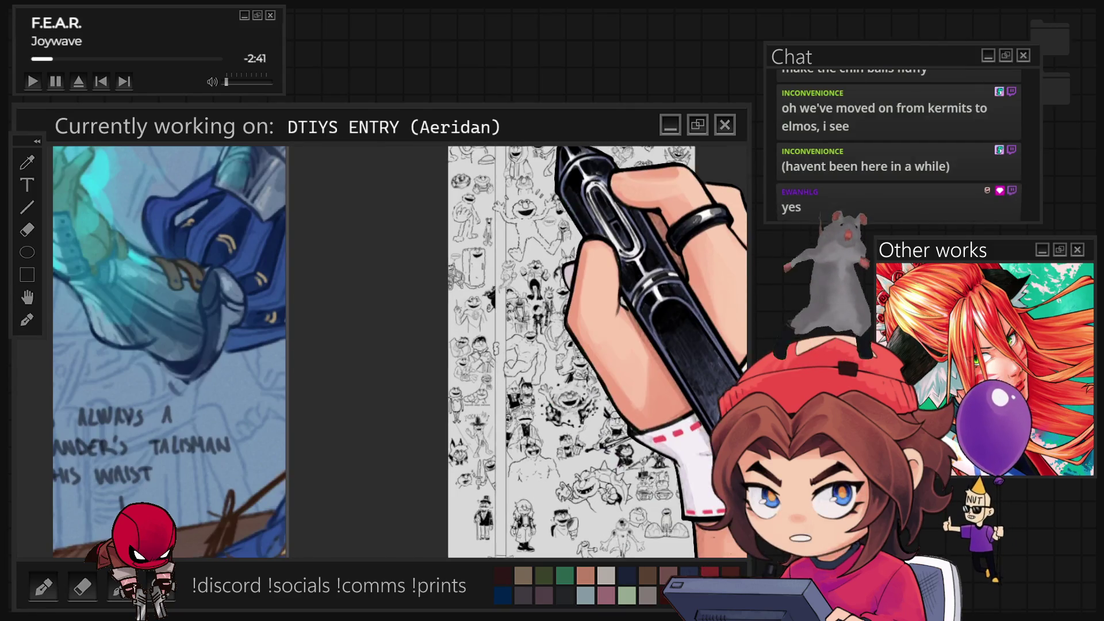
pyautogui.scroll(3, 526, 351)
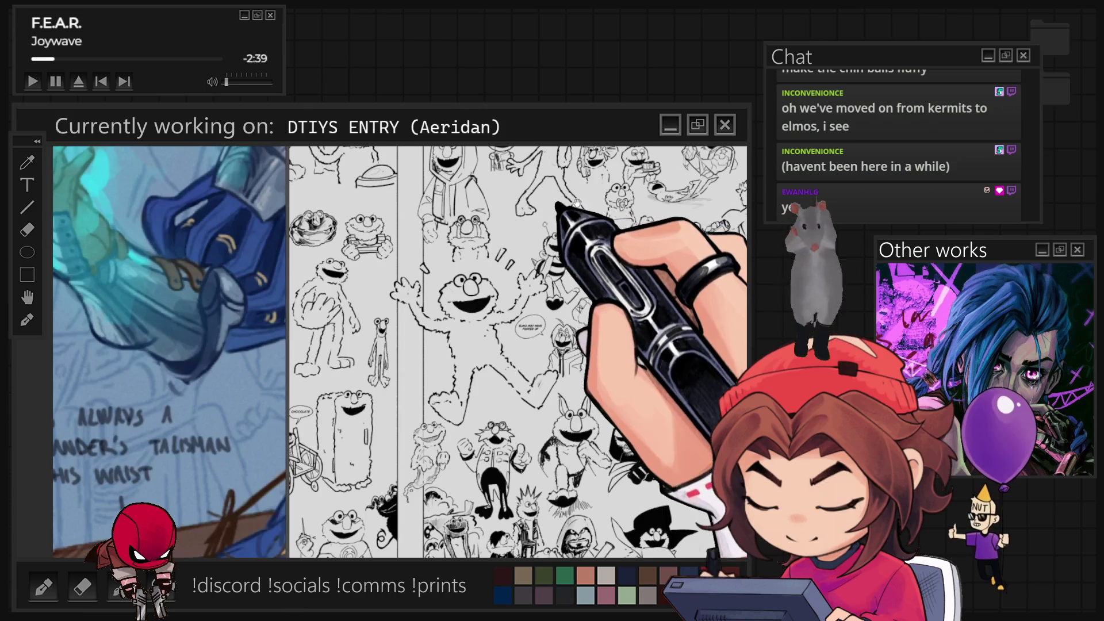
pyautogui.scroll(4, 517, 351)
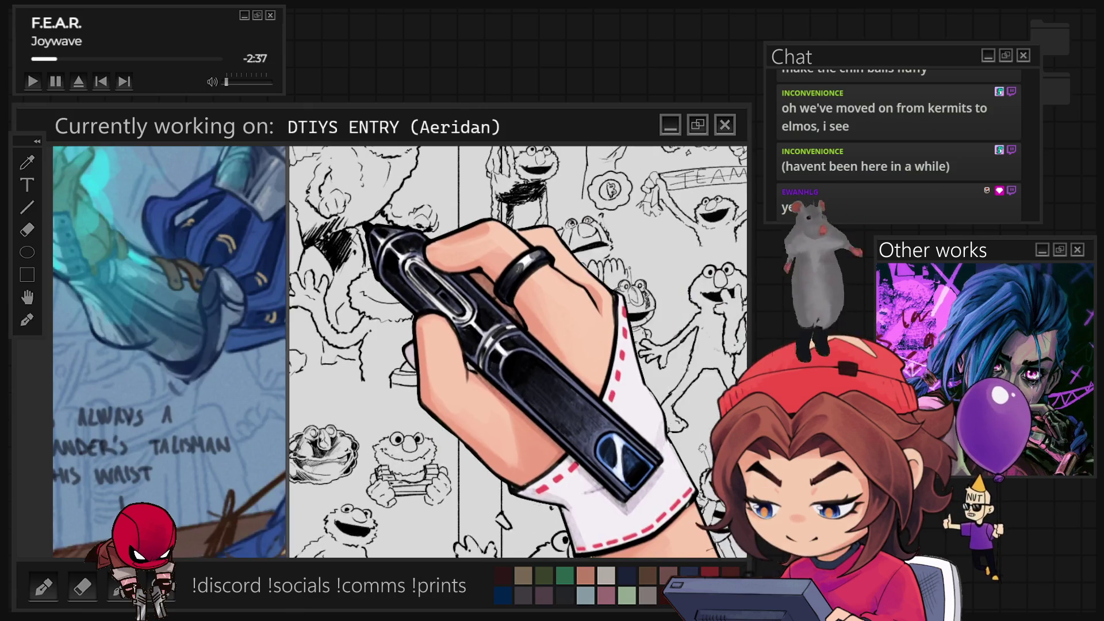
pyautogui.moveTo(959, 476)
pyautogui.mouseDown()
pyautogui.moveTo(700, 430)
pyautogui.moveTo(674, 252)
pyautogui.mouseUp()
pyautogui.moveTo(489, 609)
pyautogui.mouseDown()
pyautogui.moveTo(460, 533)
pyautogui.moveTo(658, 545)
pyautogui.moveTo(935, 453)
pyautogui.mouseUp()
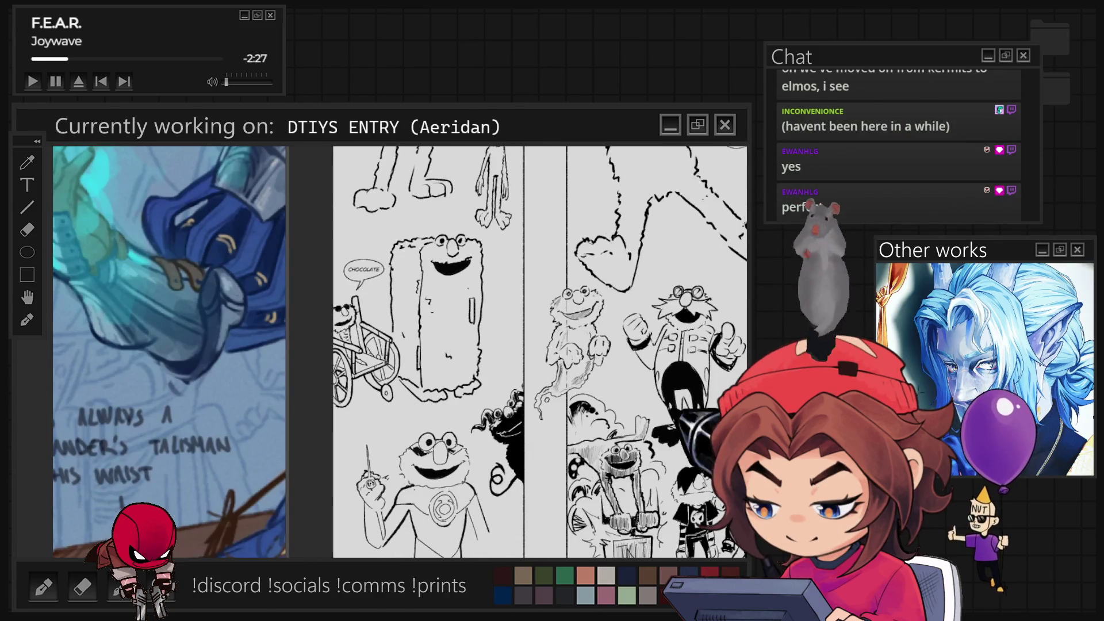
pyautogui.moveTo(540, 460)
pyautogui.mouseDown()
pyautogui.moveTo(508, 373)
pyautogui.moveTo(495, 218)
pyautogui.moveTo(552, 173)
pyautogui.mouseUp()
pyautogui.moveTo(601, 484)
pyautogui.mouseDown()
pyautogui.moveTo(526, 482)
pyautogui.moveTo(474, 294)
pyautogui.moveTo(463, 311)
pyautogui.mouseUp()
pyautogui.moveTo(610, 536); pyautogui.dragTo(428, 438)
pyautogui.moveTo(517, 374); pyautogui.dragTo(457, 290)
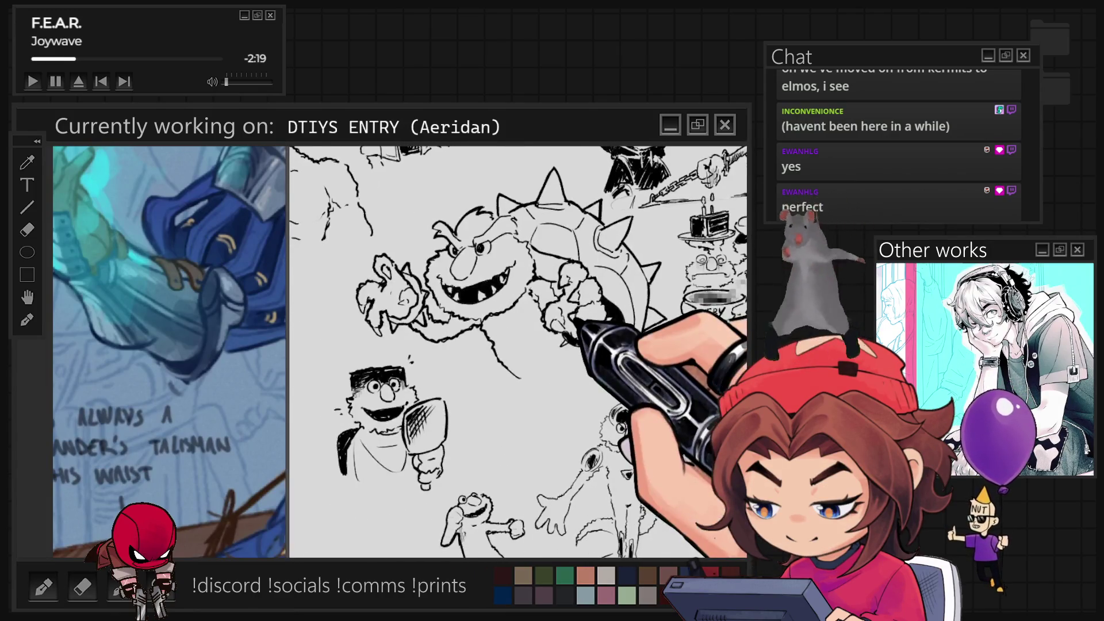
pyautogui.moveTo(523, 448)
pyautogui.mouseDown()
pyautogui.moveTo(834, 391)
pyautogui.moveTo(817, 379)
pyautogui.mouseUp()
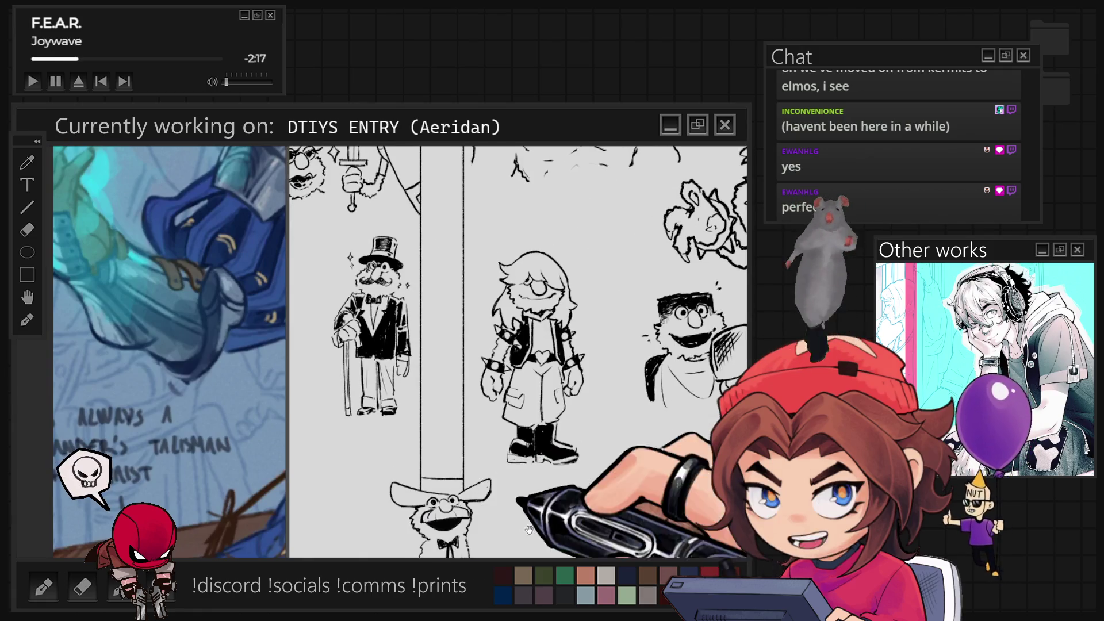
pyautogui.moveTo(678, 414); pyautogui.dragTo(368, 471)
pyautogui.moveTo(402, 258); pyautogui.dragTo(402, 506)
pyautogui.moveTo(569, 512); pyautogui.dragTo(574, 521)
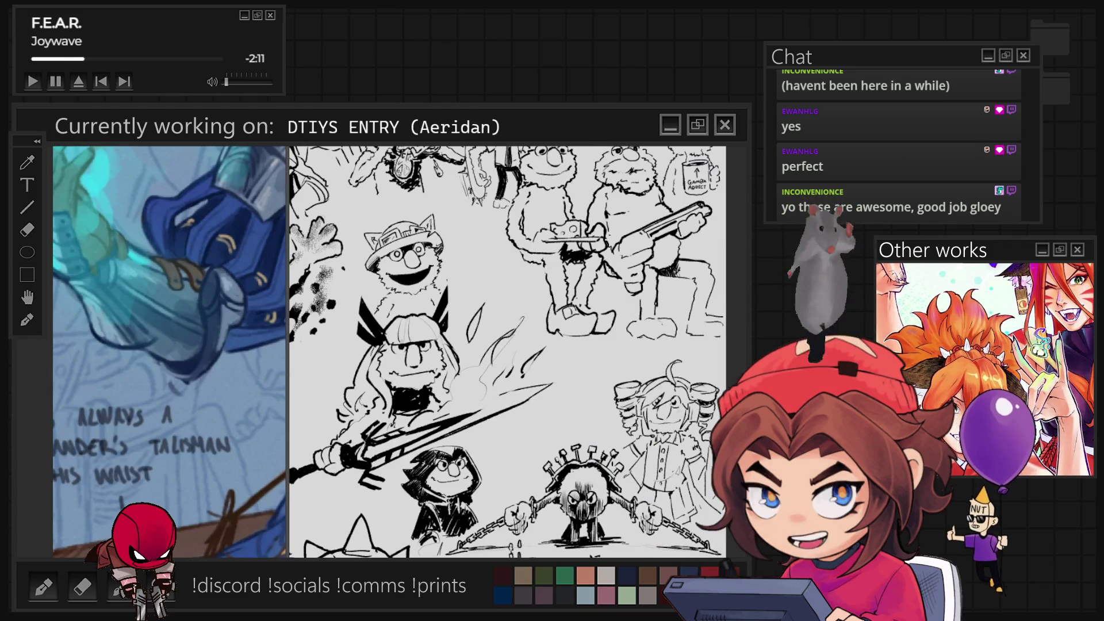
pyautogui.scroll(5, 517, 350)
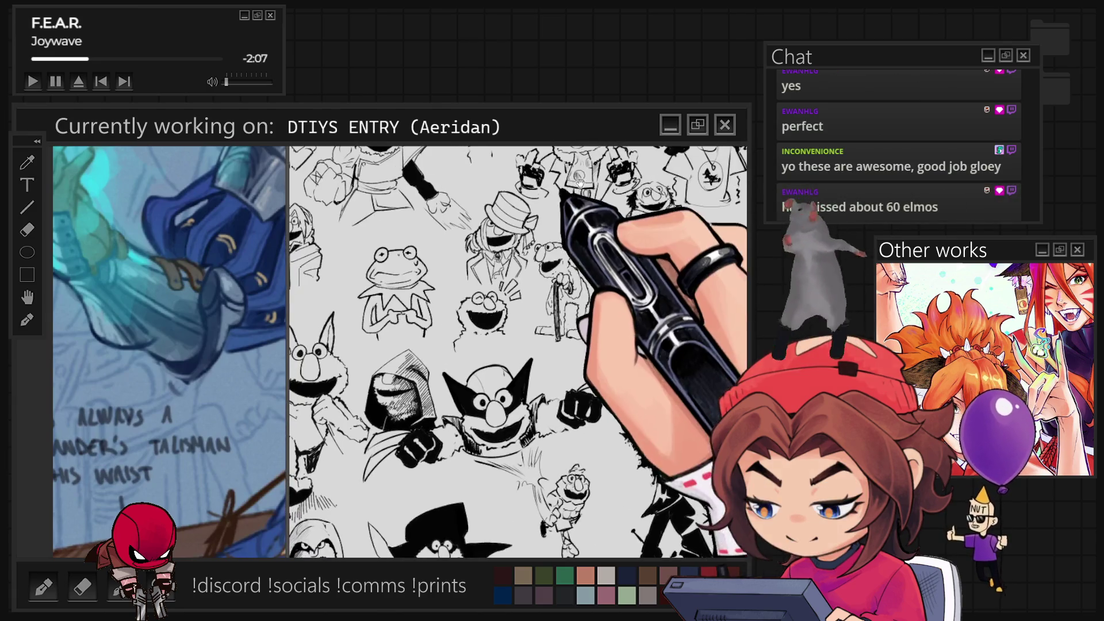
pyautogui.moveTo(580, 183)
pyautogui.mouseDown()
pyautogui.moveTo(638, 248)
pyautogui.moveTo(664, 464)
pyautogui.mouseUp()
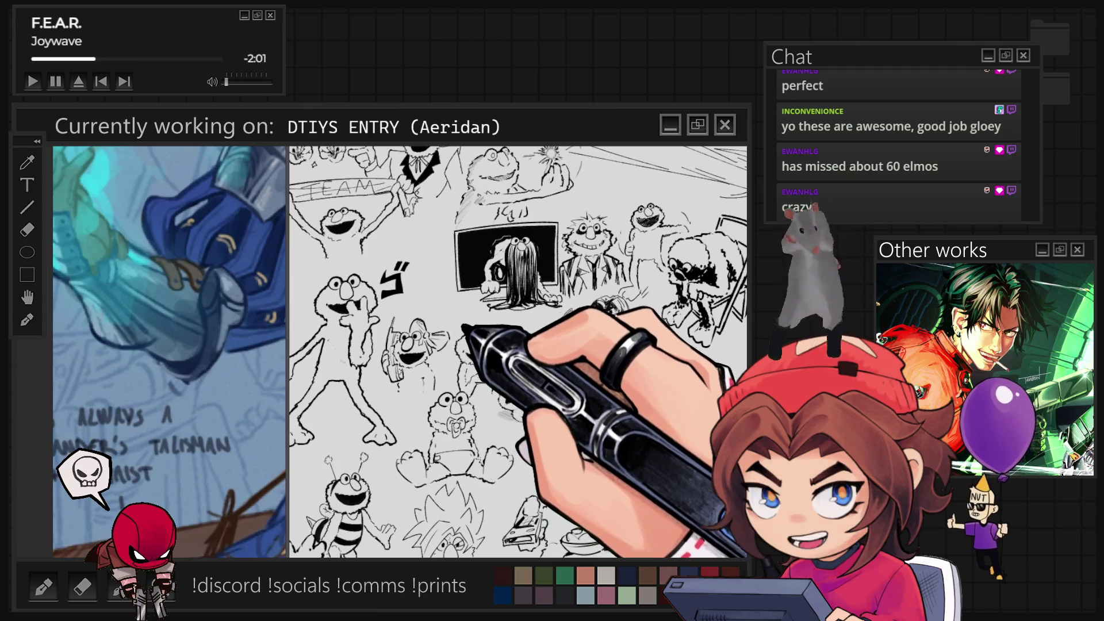
pyautogui.scroll(5, 555, 447)
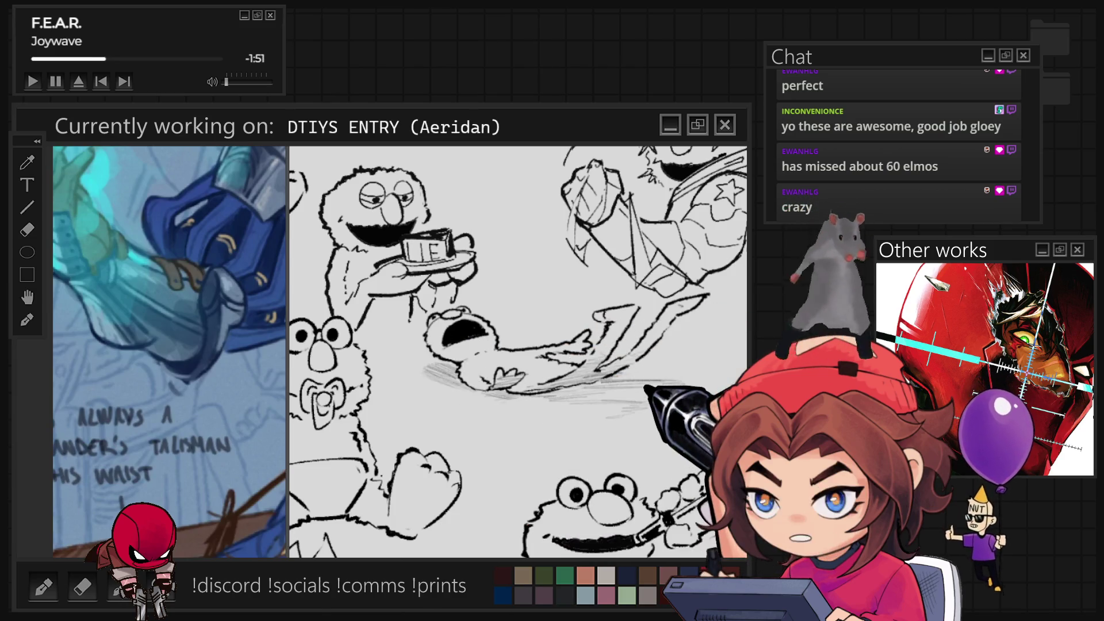
pyautogui.scroll(-5, 518, 351)
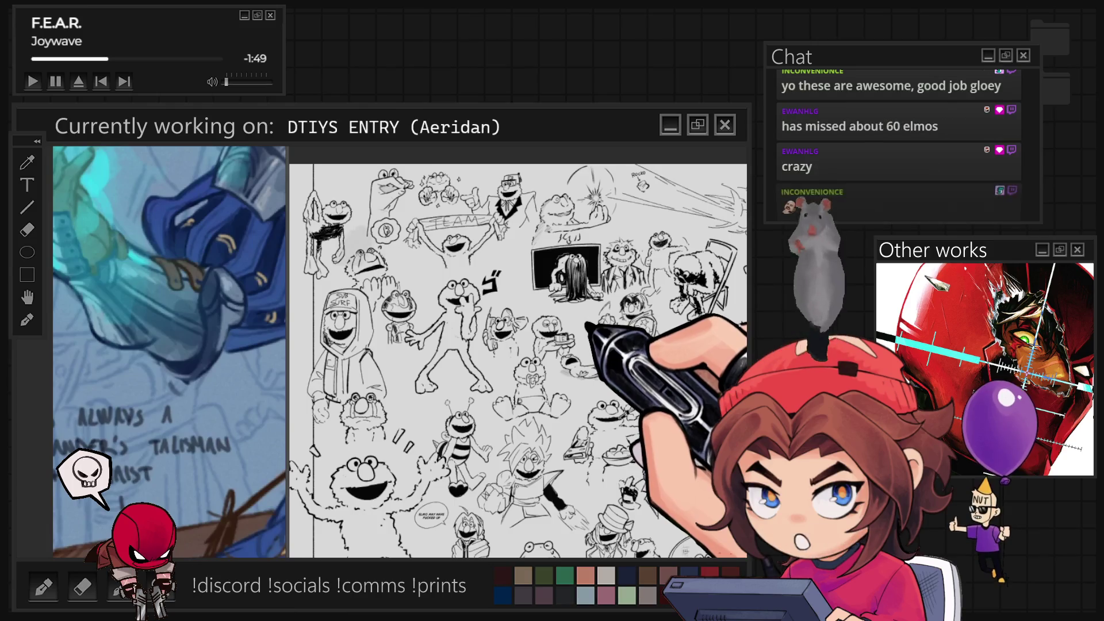
pyautogui.scroll(5, 517, 259)
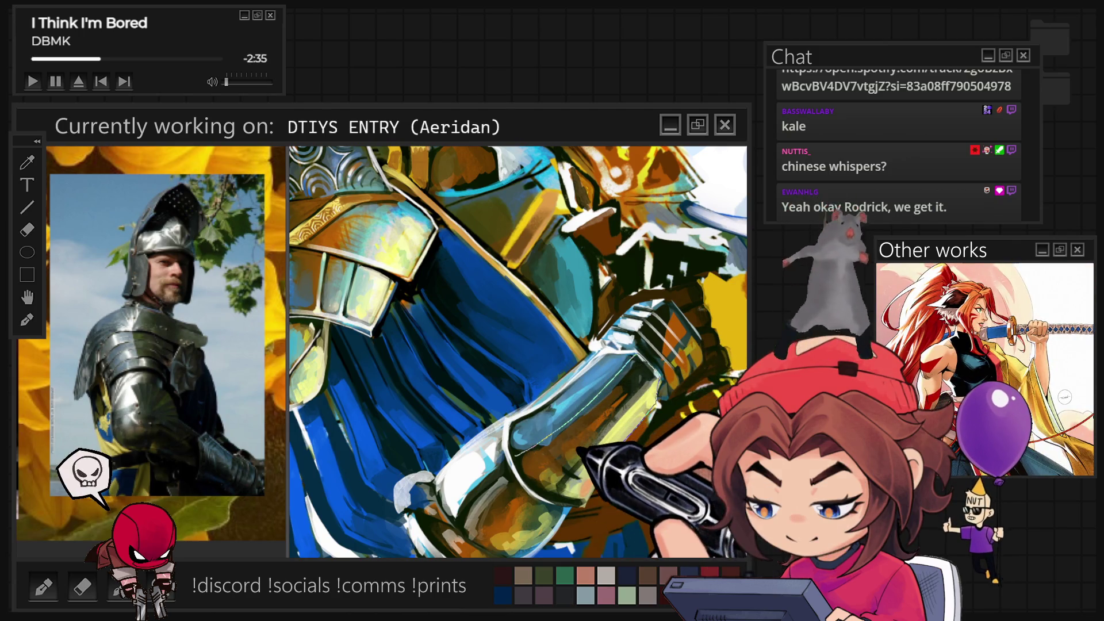
# Step: Begin lasso-outlining the bracer on the knight's armoured arm
pyautogui.moveTo(516, 451); pyautogui.dragTo(577, 497)
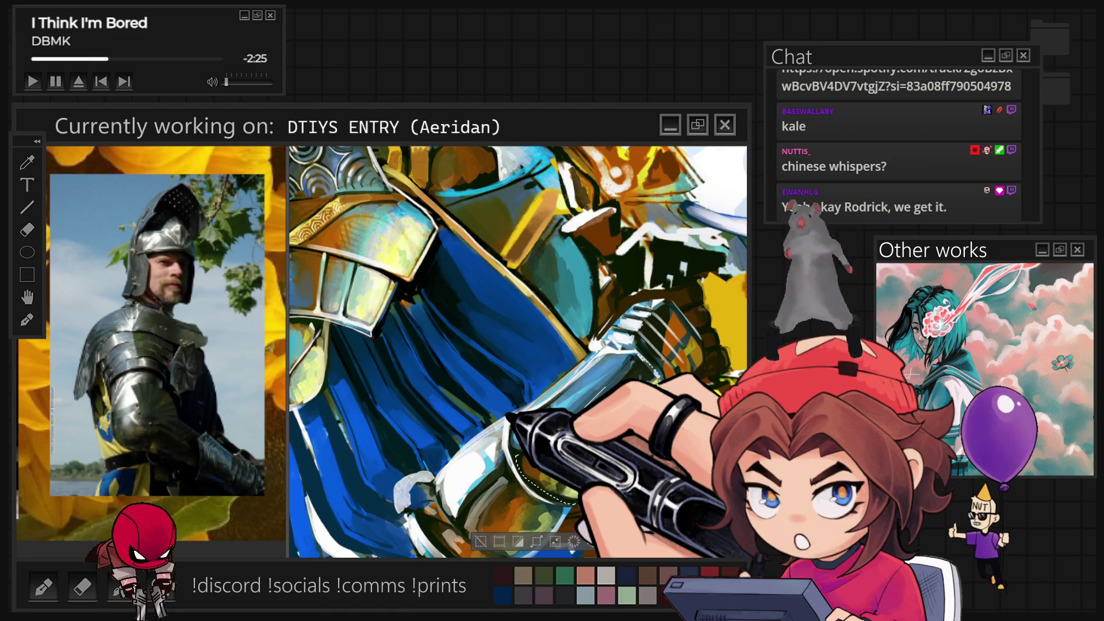
# Step: Complete the bracer selection and brush yellow-green colour inside it
pyautogui.moveTo(474, 498); pyautogui.dragTo(477, 551)
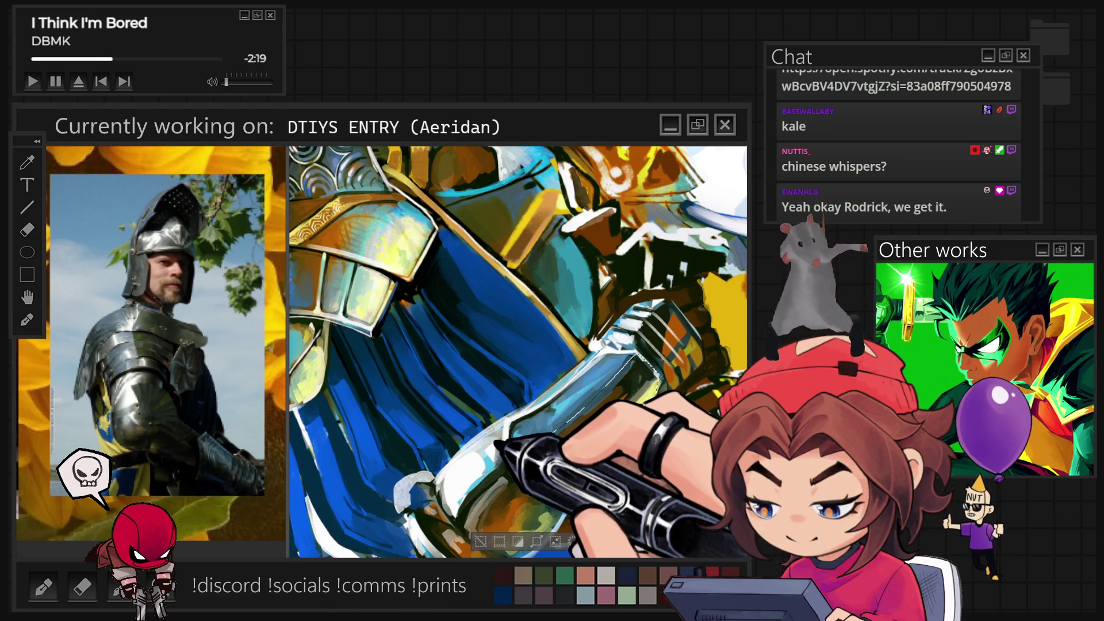
pyautogui.moveTo(598, 437); pyautogui.dragTo(649, 391)
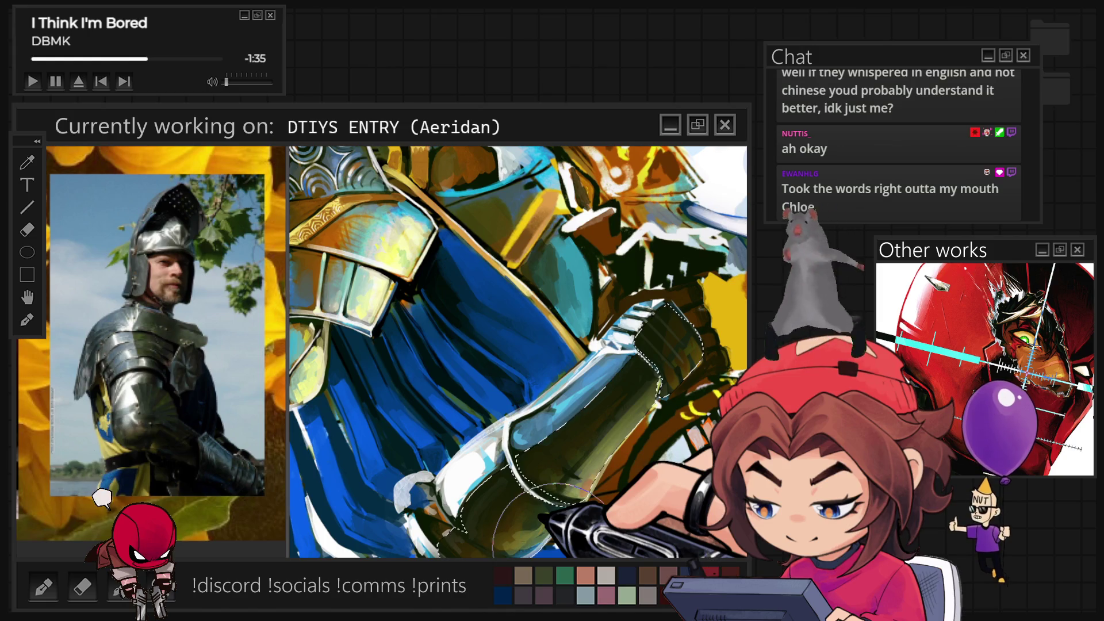
# Step: Deselect the bracer and brush darker shading over the lower gauntlet and arm
pyautogui.hotkey('ctrl', 'd')
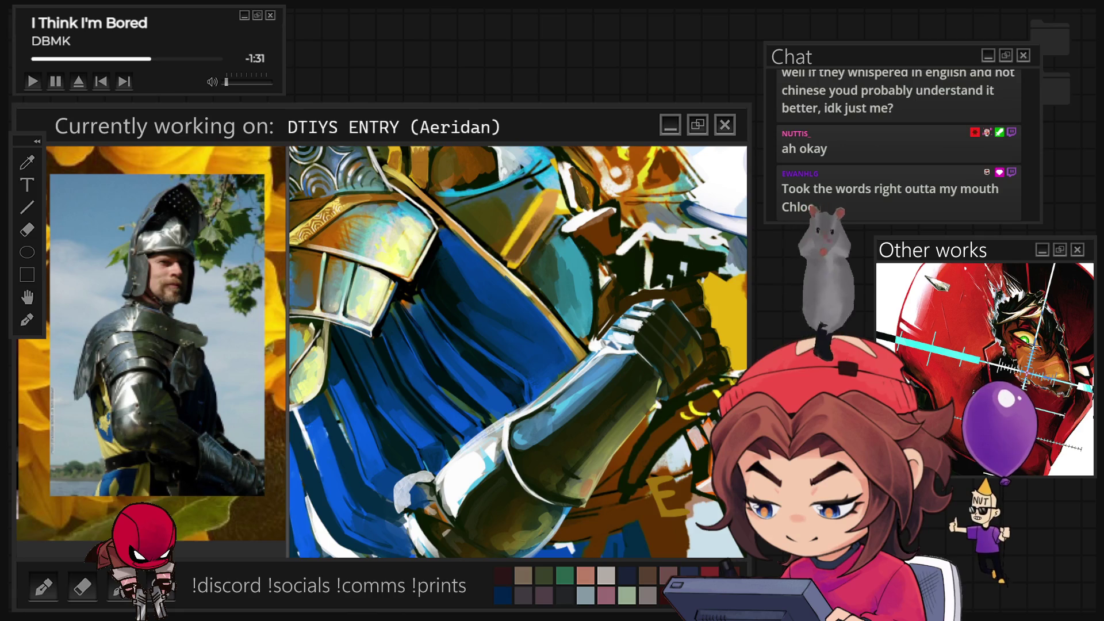
pyautogui.moveTo(644, 368); pyautogui.dragTo(460, 535)
pyautogui.moveTo(633, 397); pyautogui.dragTo(483, 506)
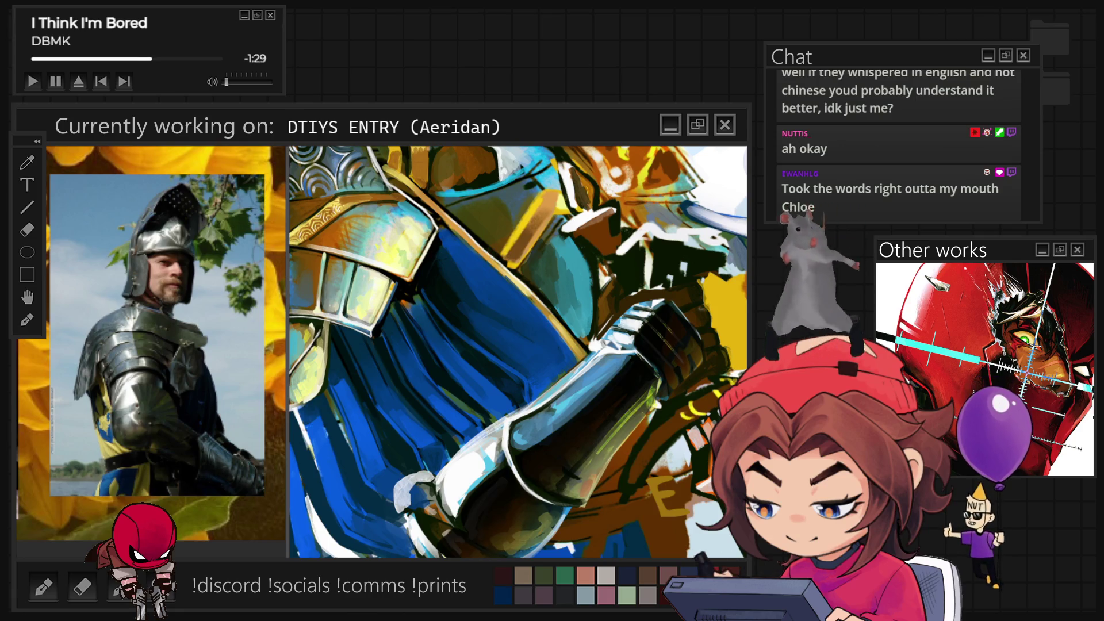
# Step: Fit the whole painting, straighten the canvas rotation, and zoom in on the armour
pyautogui.hotkey('ctrl', '0')
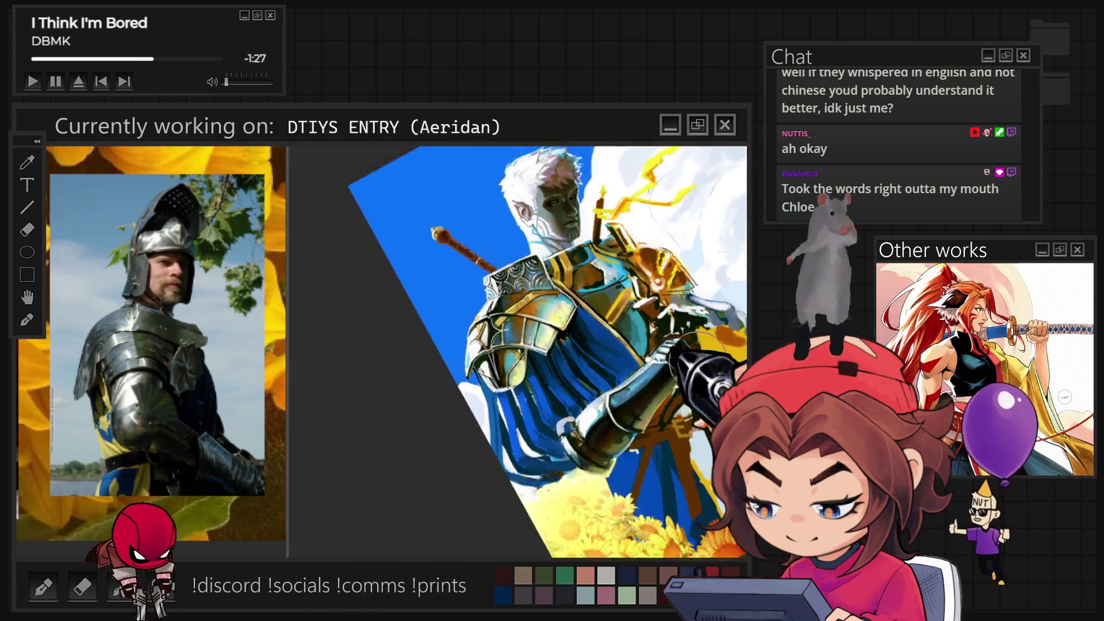
pyautogui.press('r')
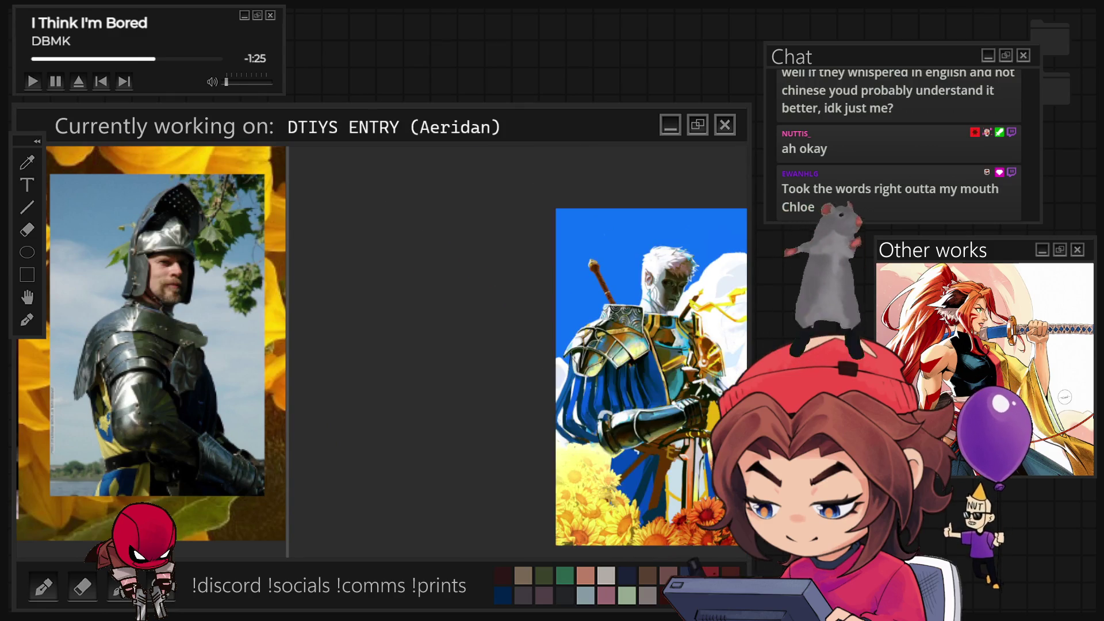
pyautogui.hotkey('ctrl', '+')
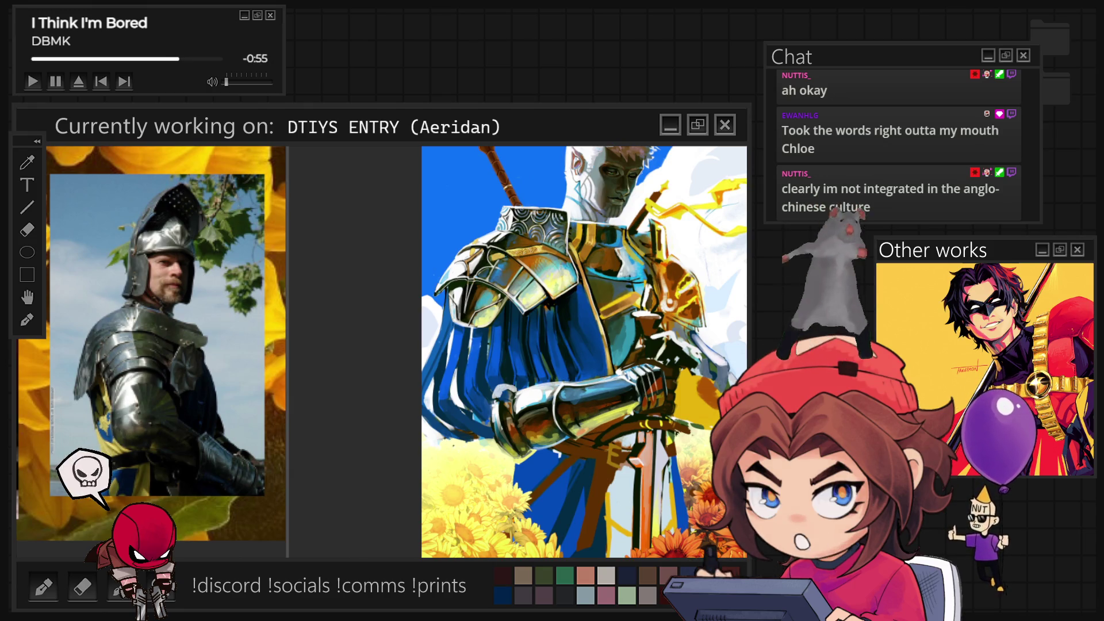
# Step: Switch the knight painting to greyscale, zoom in on the steel gauntlet, and rotate it upright
pyautogui.hotkey('ctrl', 'y')
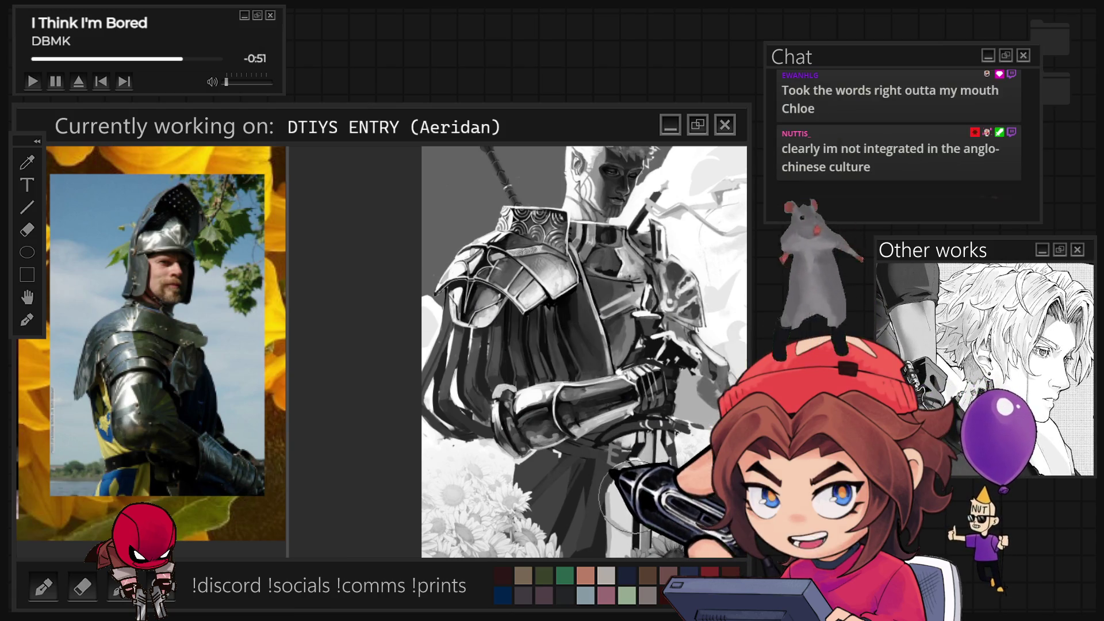
pyautogui.scroll(2, 606, 383)
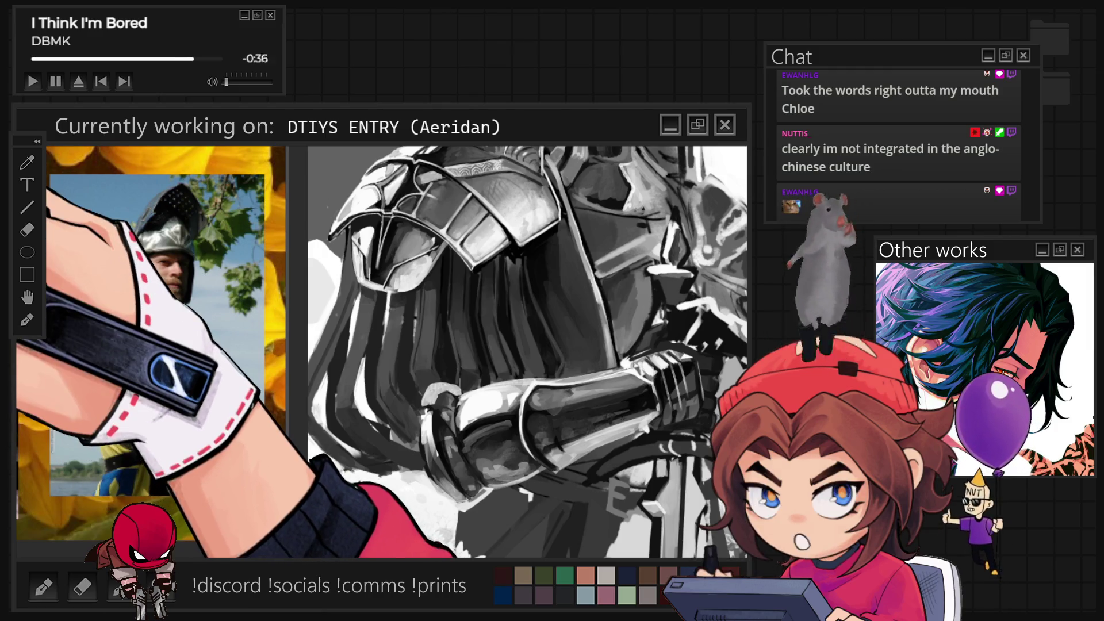
pyautogui.scroll(2, 477, 474)
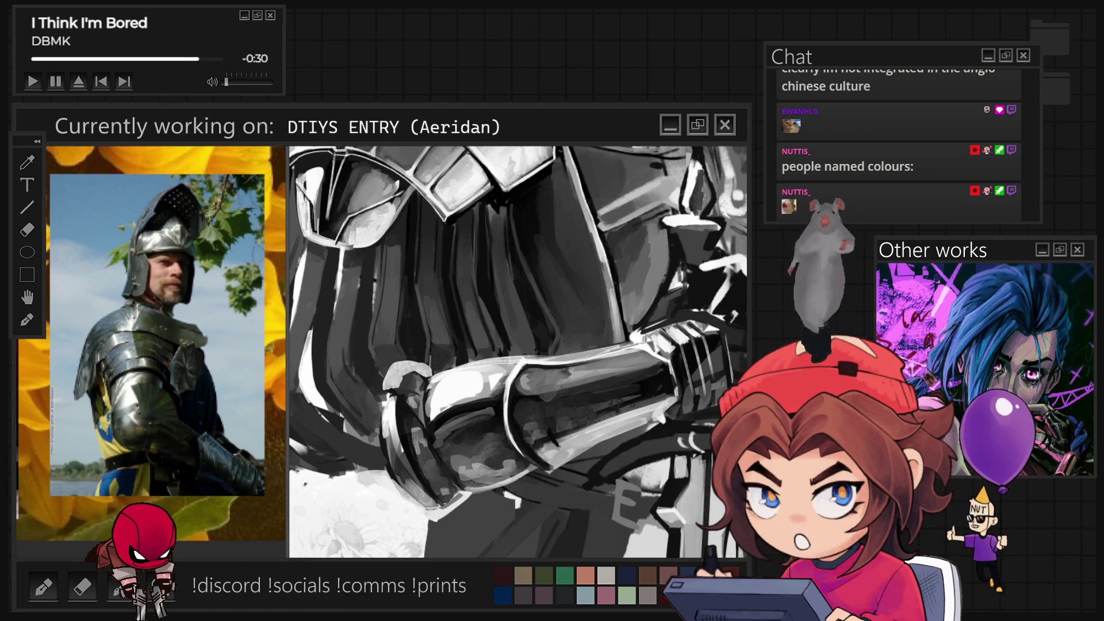
pyautogui.hotkey('ctrl', '[')
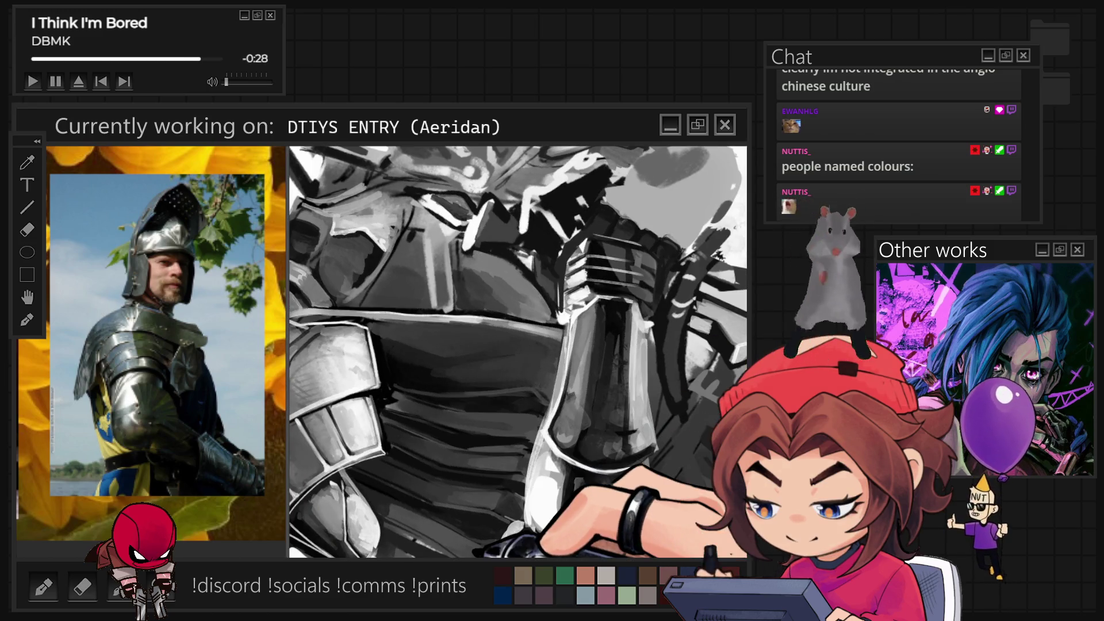
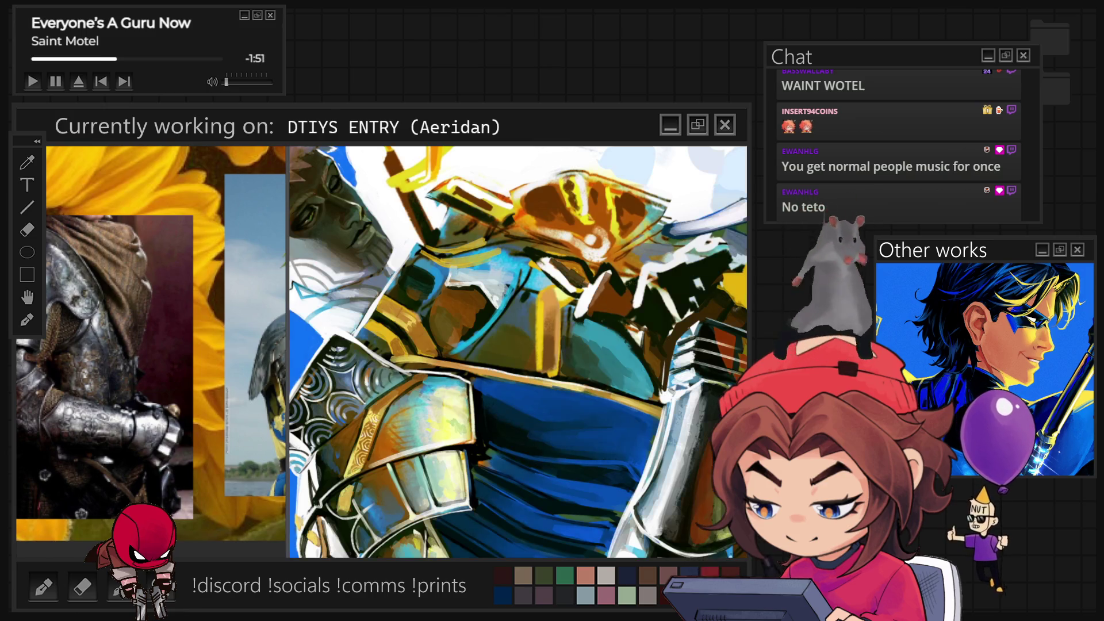
# Step: Preview the knight painting in grayscale with Ctrl+Y to check its values
pyautogui.hotkey('ctrl', 'y')
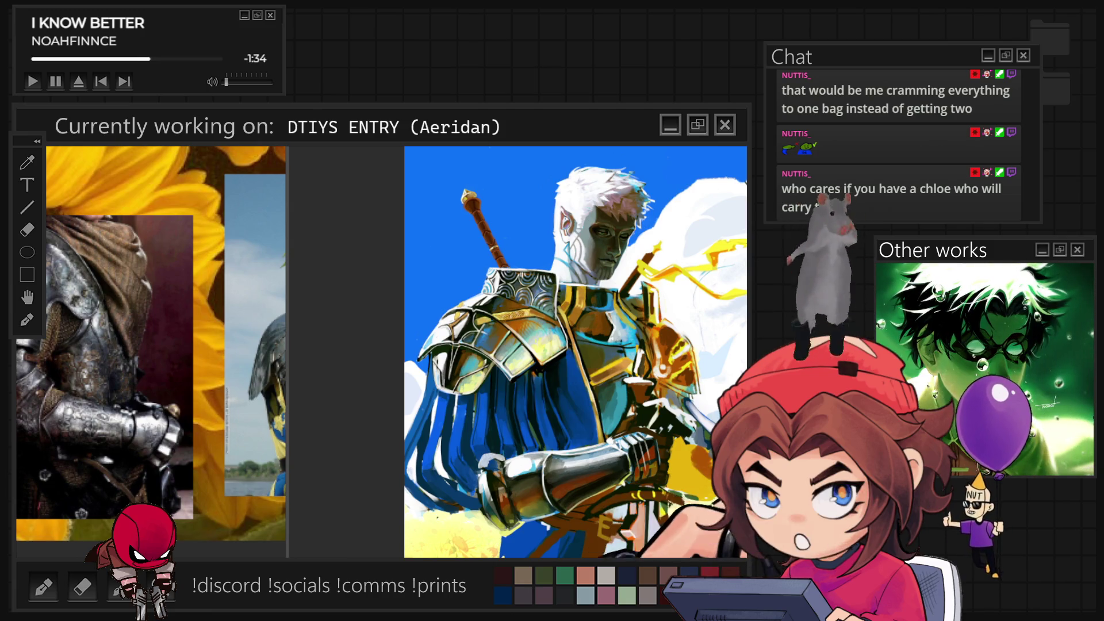
# Step: Zoom in on the knight's armour and gauntlet, out to the full painting, then back in
pyautogui.scroll(3, 575, 495)
pyautogui.scroll(3, 581, 532)
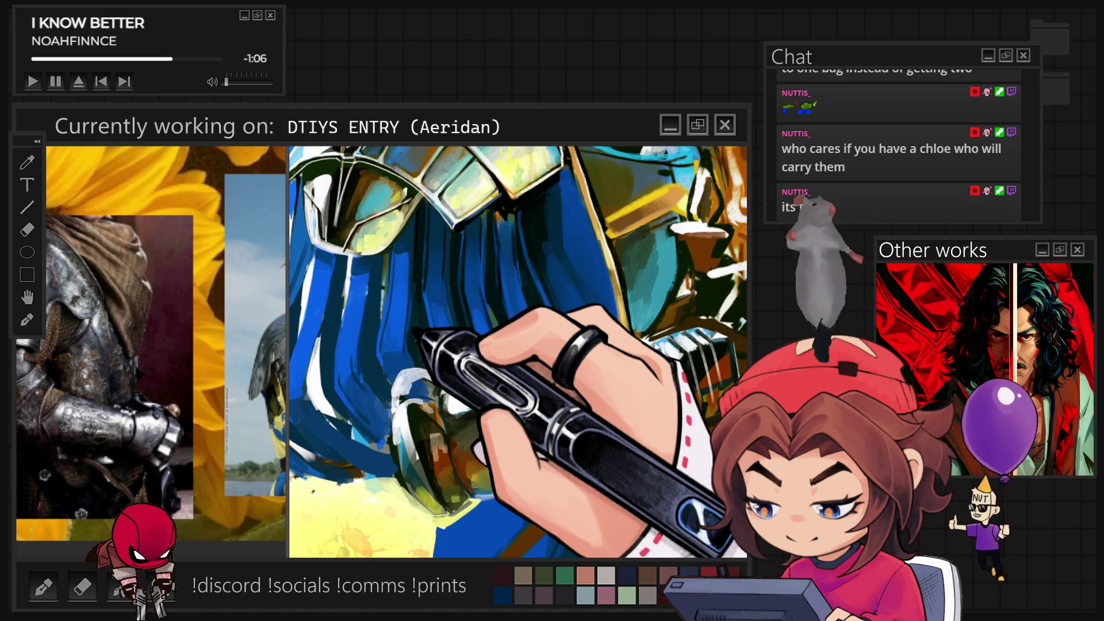
pyautogui.scroll(-5, 518, 351)
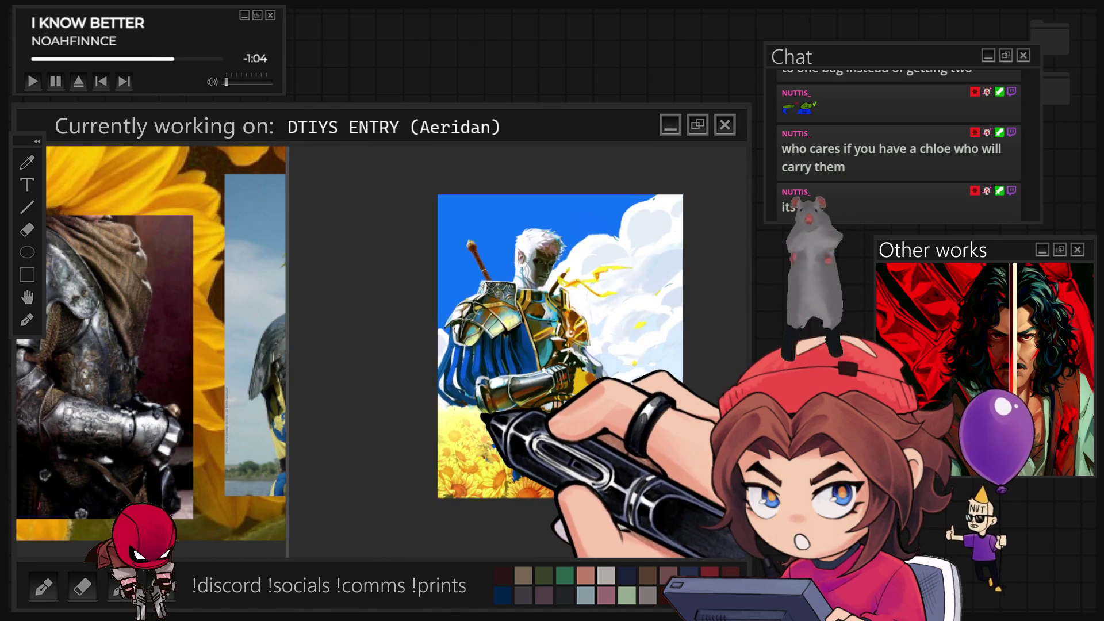
pyautogui.scroll(5, 580, 351)
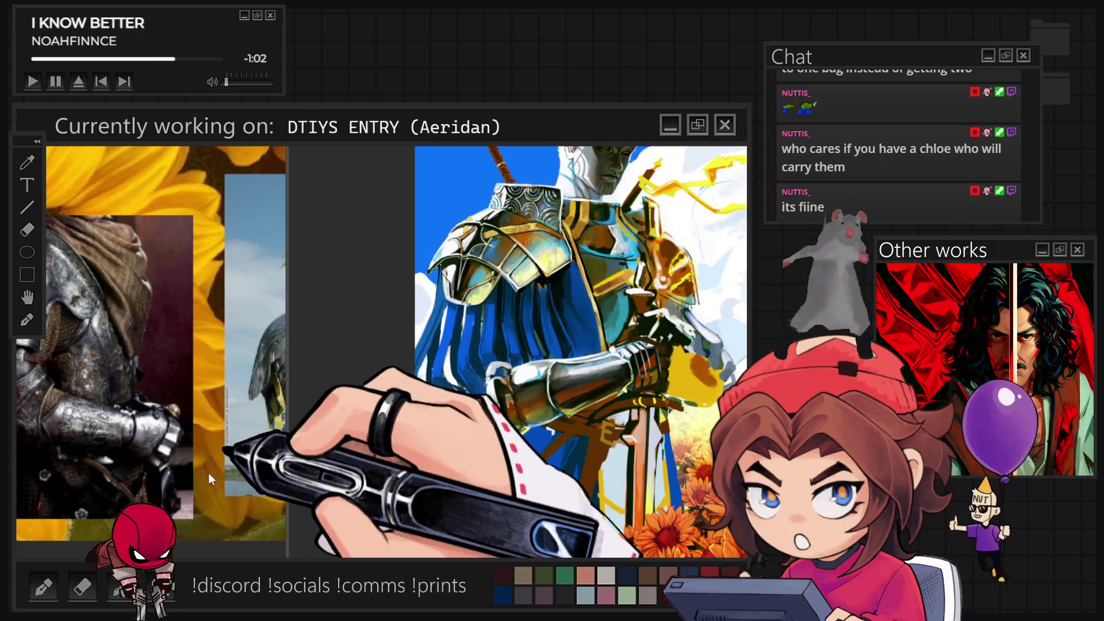
pyautogui.scroll(-3, 66, 430)
# Step: Pan and zoom the reference board onto the armoured knight photo, then zoom the painting in and out
pyautogui.moveTo(67, 430); pyautogui.dragTo(247, 456)
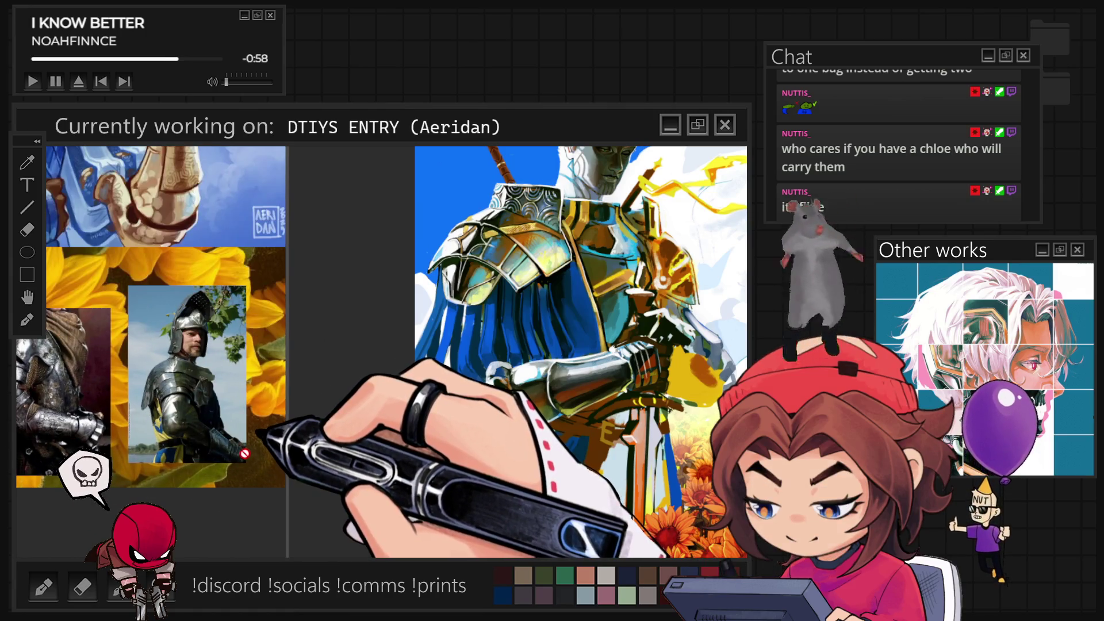
pyautogui.scroll(5, 246, 456)
pyautogui.scroll(1, 224, 472)
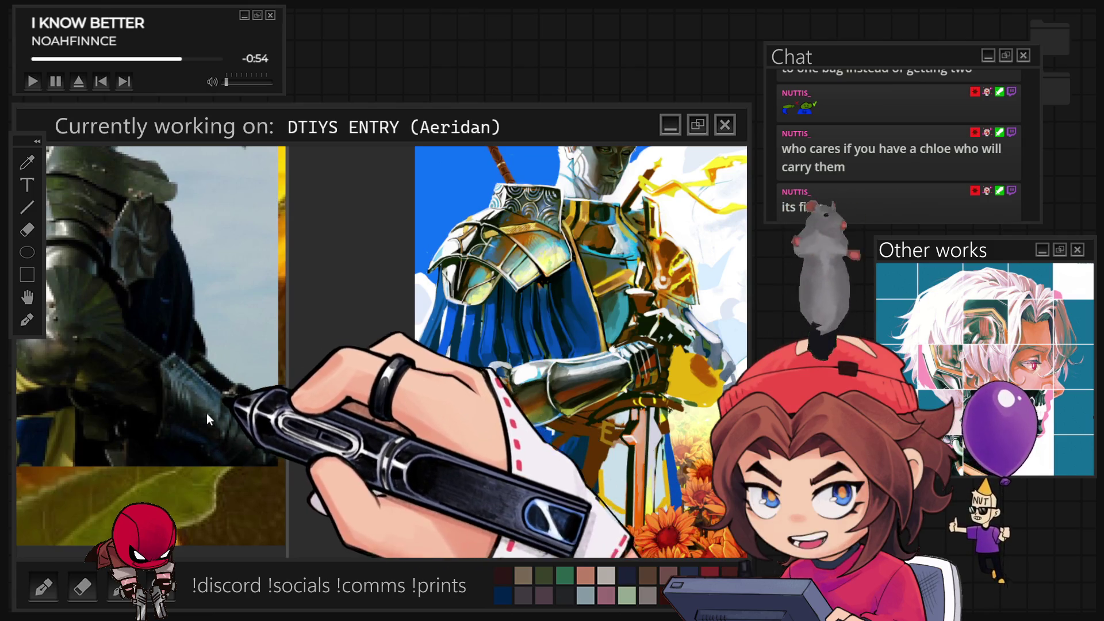
pyautogui.hotkey('ctrl', '+')
pyautogui.hotkey('ctrl', '-')
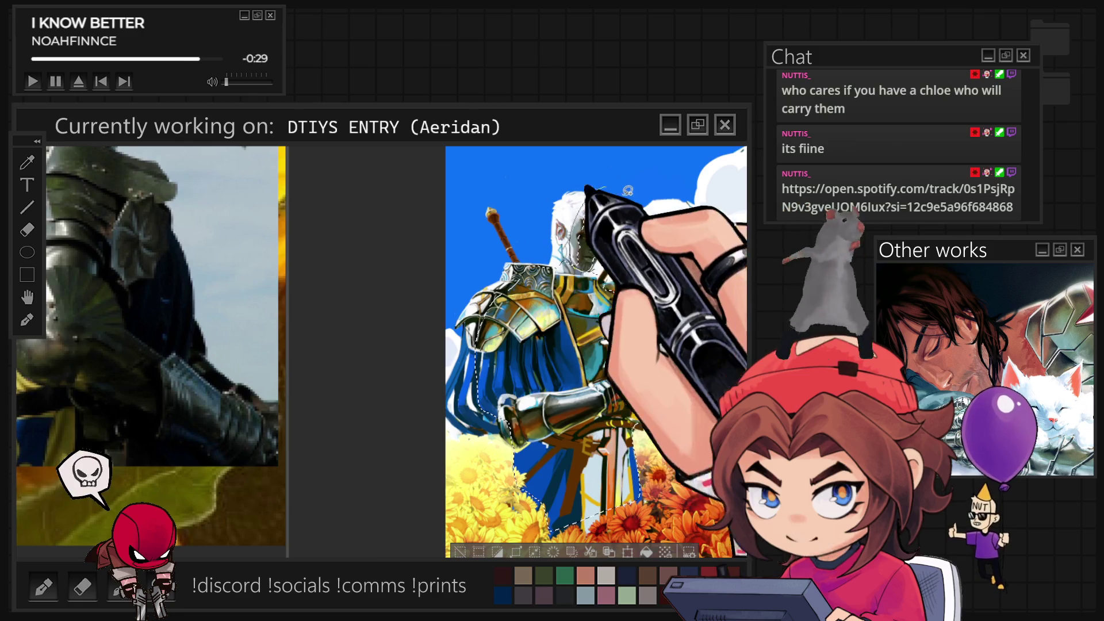
pyautogui.moveTo(606, 216); pyautogui.dragTo(616, 239)
pyautogui.hotkey('ctrl', 'z')
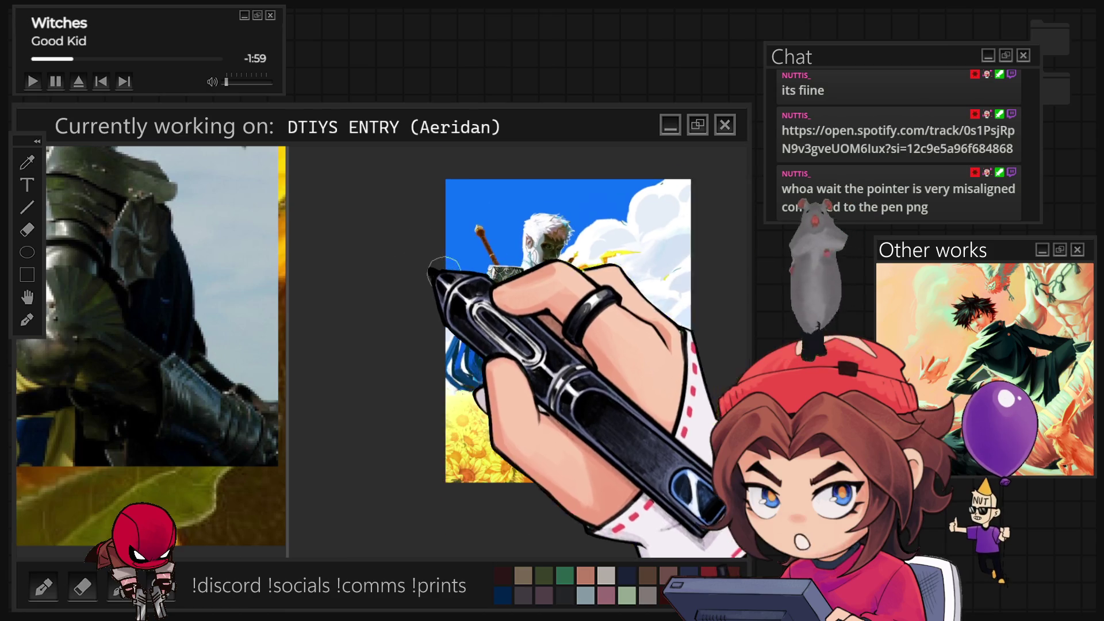
pyautogui.scroll(2, 604, 227)
pyautogui.scroll(2, 604, 227)
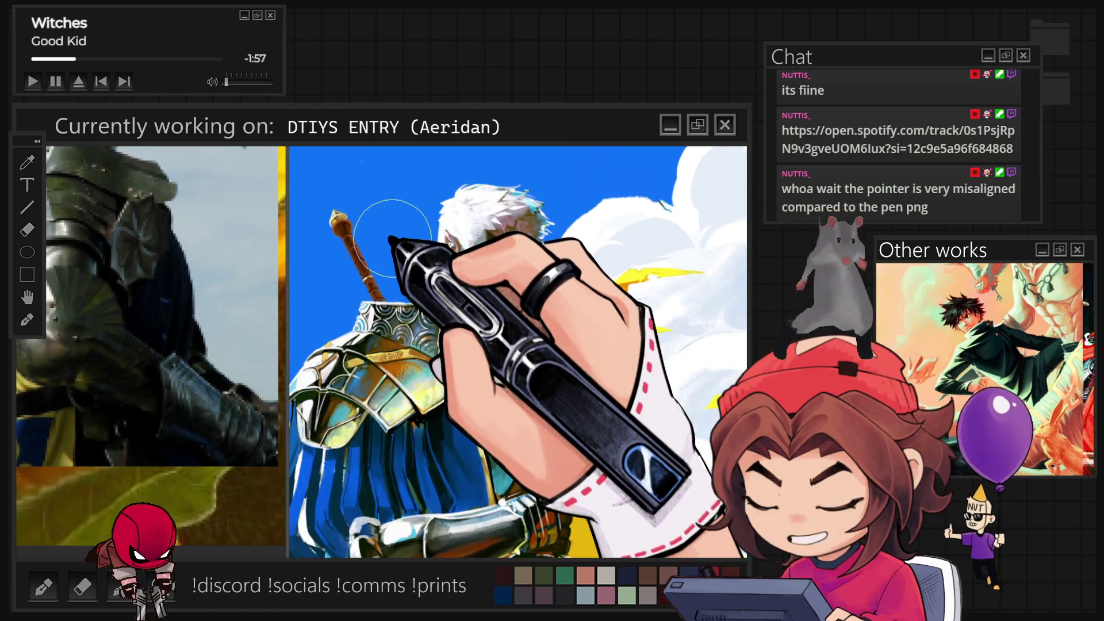
pyautogui.scroll(-2, 526, 239)
pyautogui.scroll(-3, 480, 227)
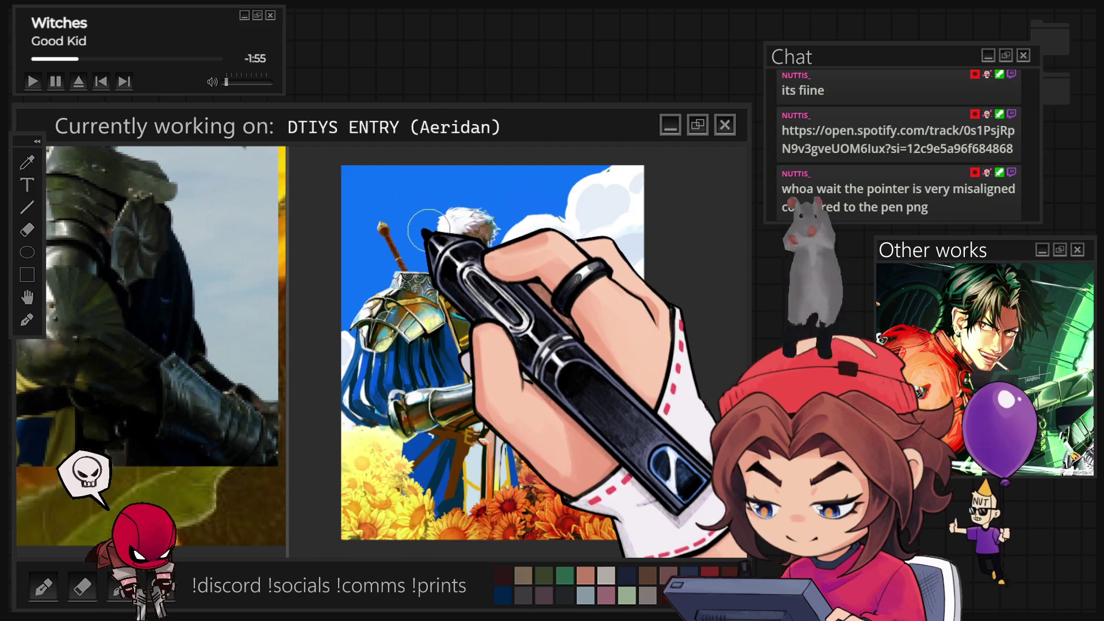
pyautogui.scroll(5, 411, 222)
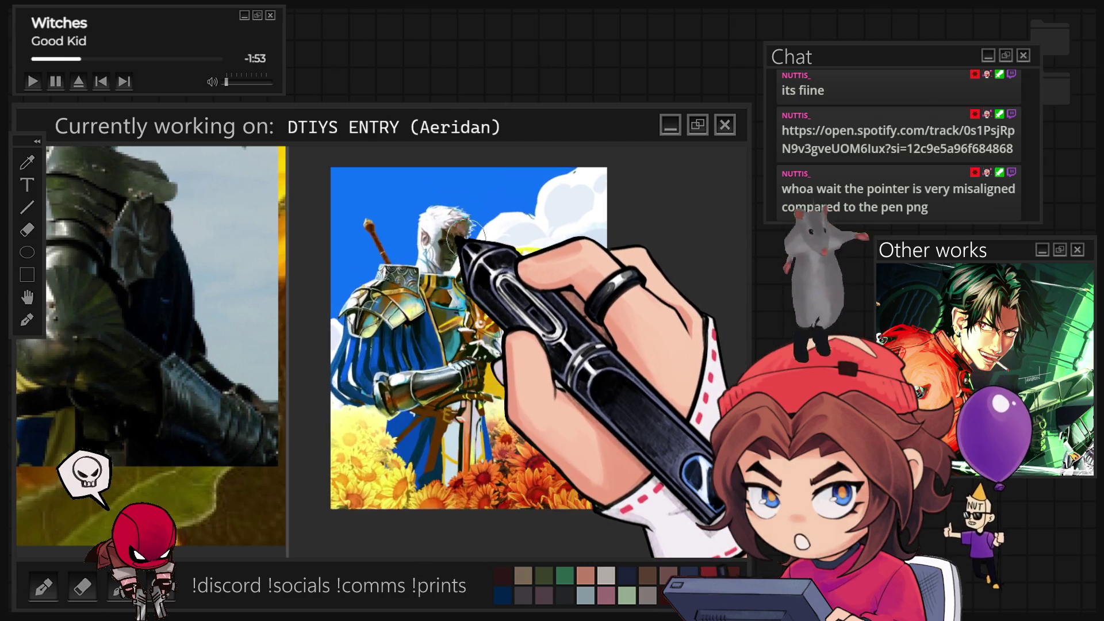
pyautogui.scroll(-5, 452, 253)
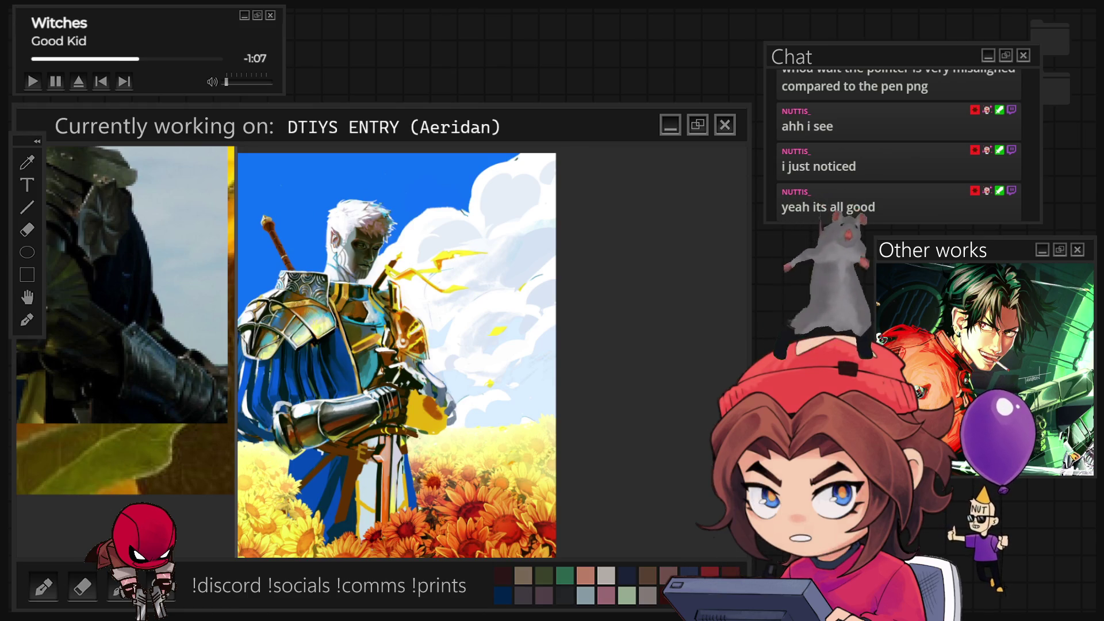
# Step: Toggle the colour and brush palettes while refining the brushwork on the knight's face
pyautogui.press('Tab')
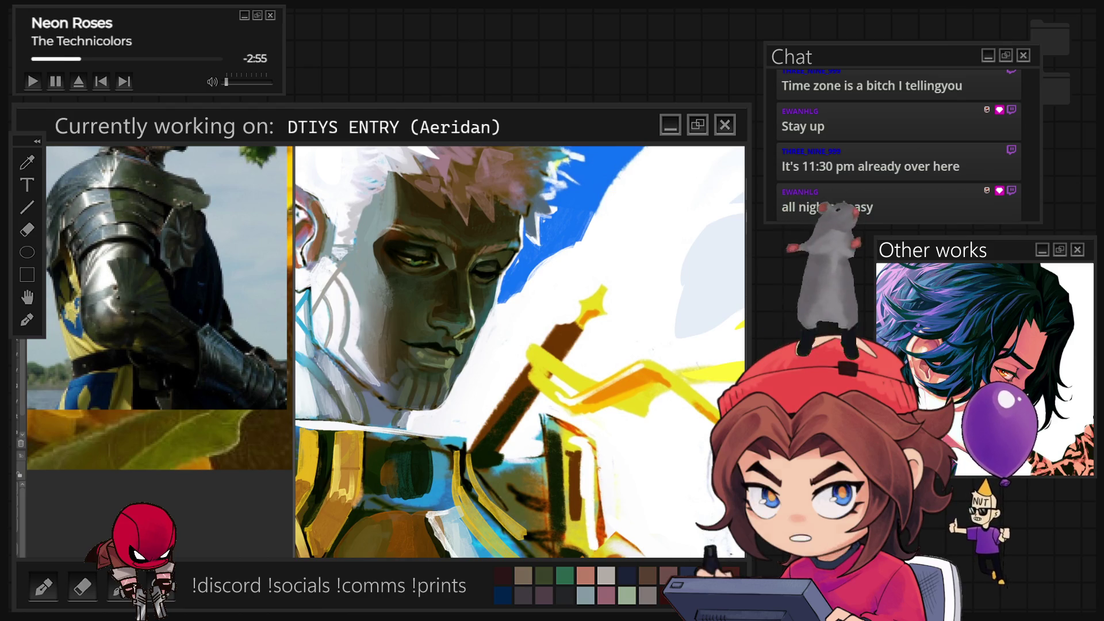
pyautogui.press('Tab')
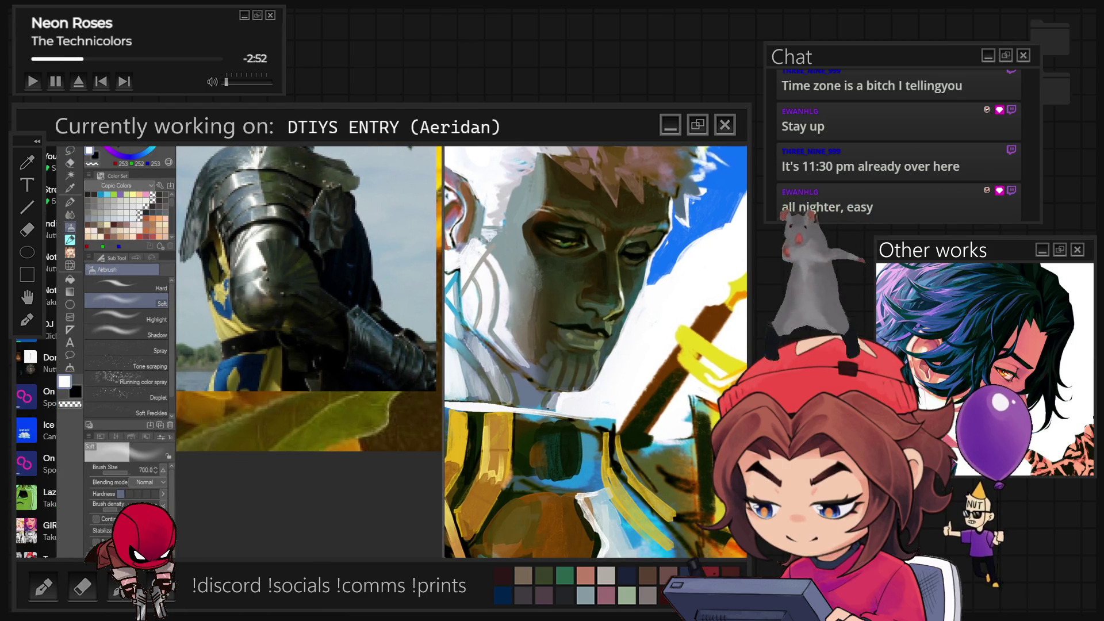
# Step: Hide the palettes, paint eye and cheek detail with a smaller brush, then zoom out
pyautogui.press('Tab')
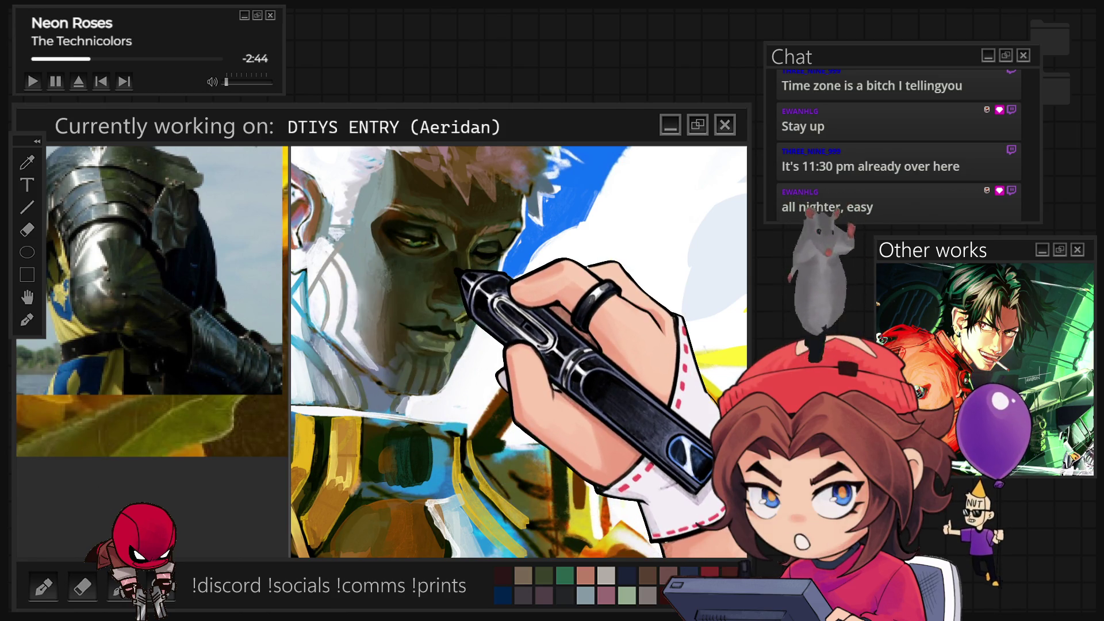
pyautogui.press('[')
pyautogui.press('[')
pyautogui.press('[')
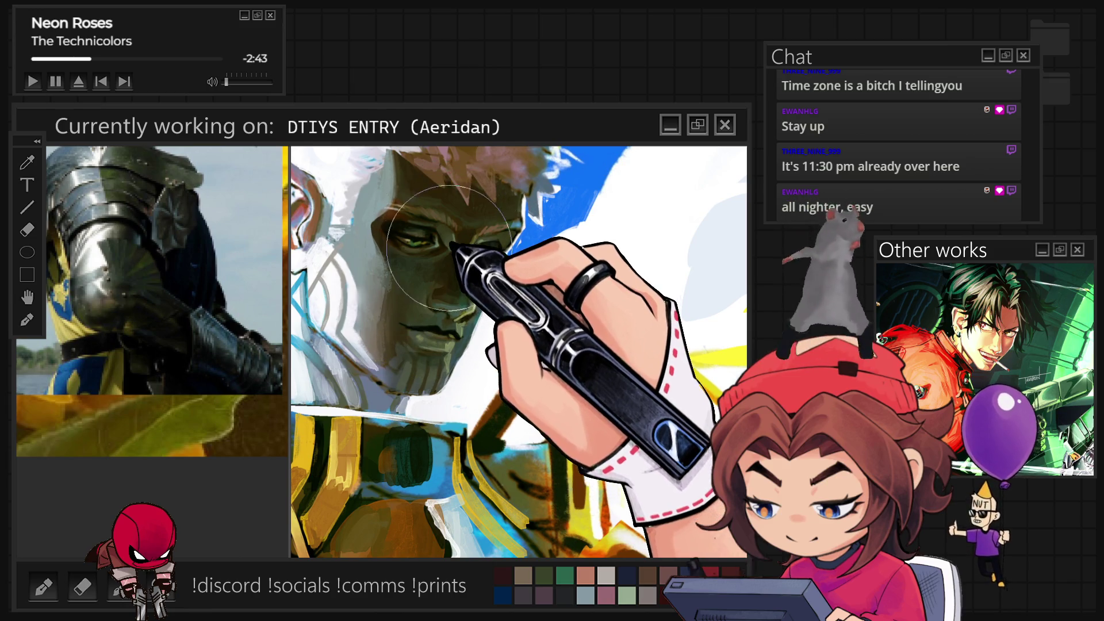
pyautogui.press('[')
pyautogui.press('[')
pyautogui.press('[')
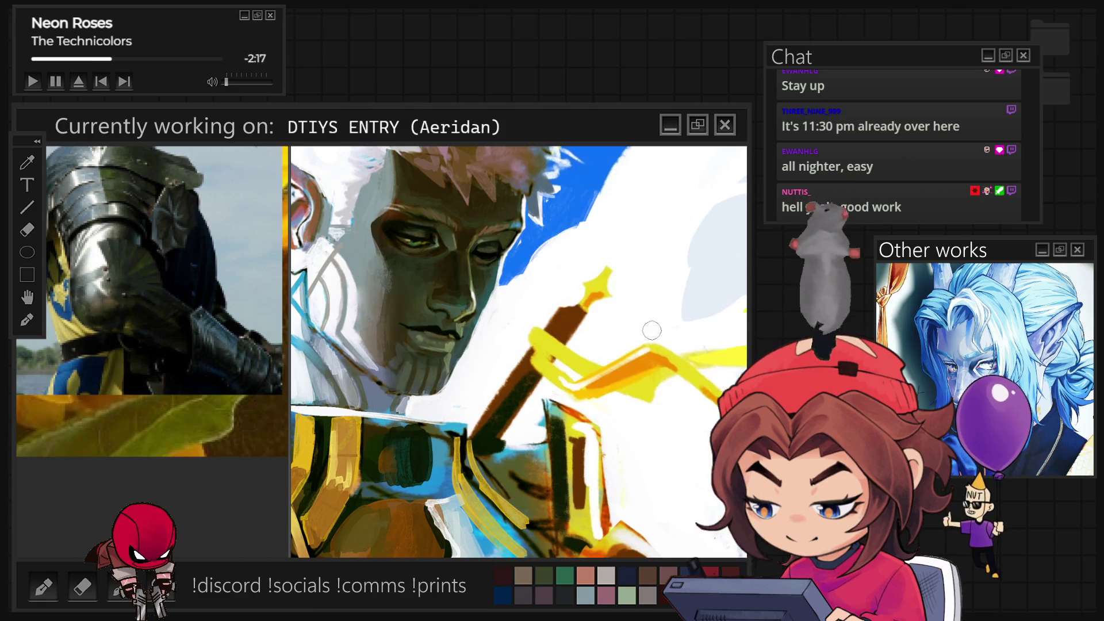
pyautogui.hotkey('ctrl', '-')
pyautogui.hotkey('ctrl', '-')
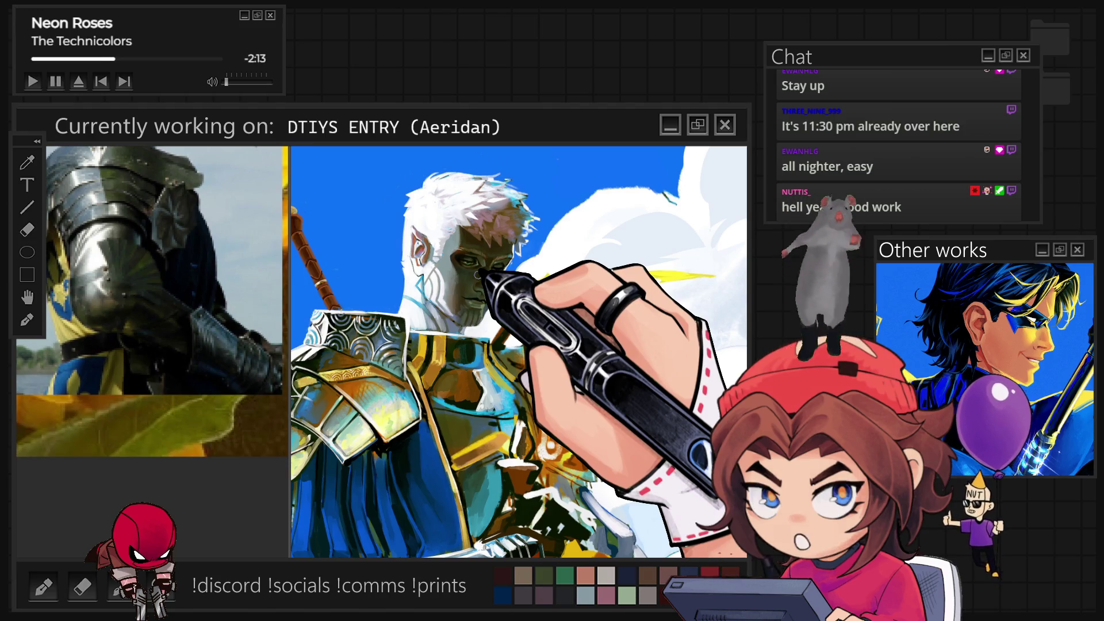
pyautogui.hotkey('ctrl', '-')
pyautogui.hotkey('ctrl', '-')
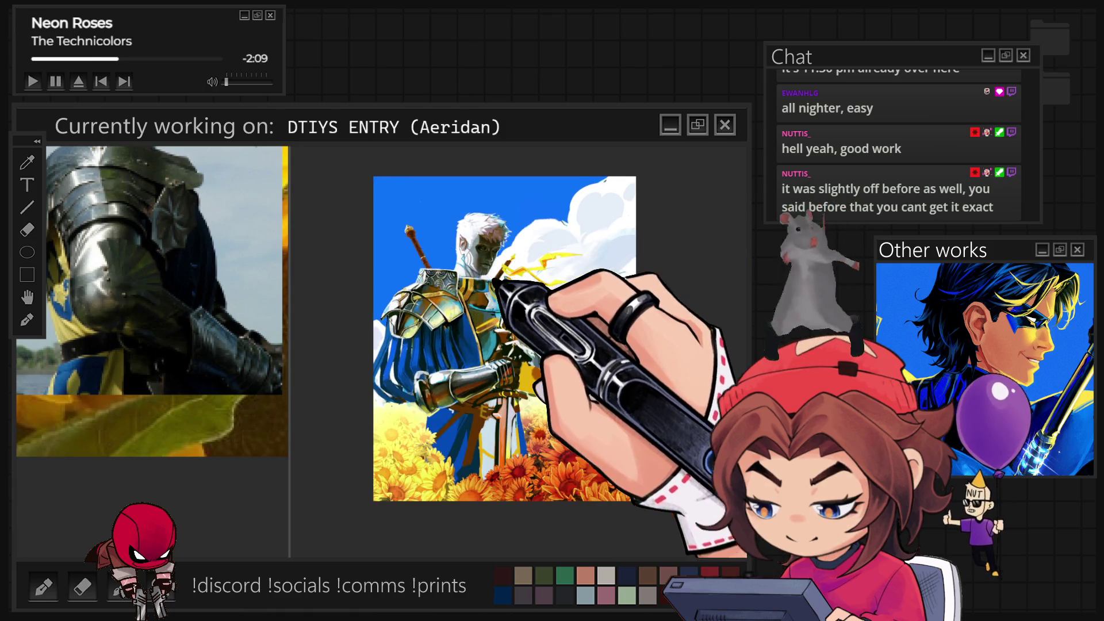
pyautogui.hotkey('ctrl', '+')
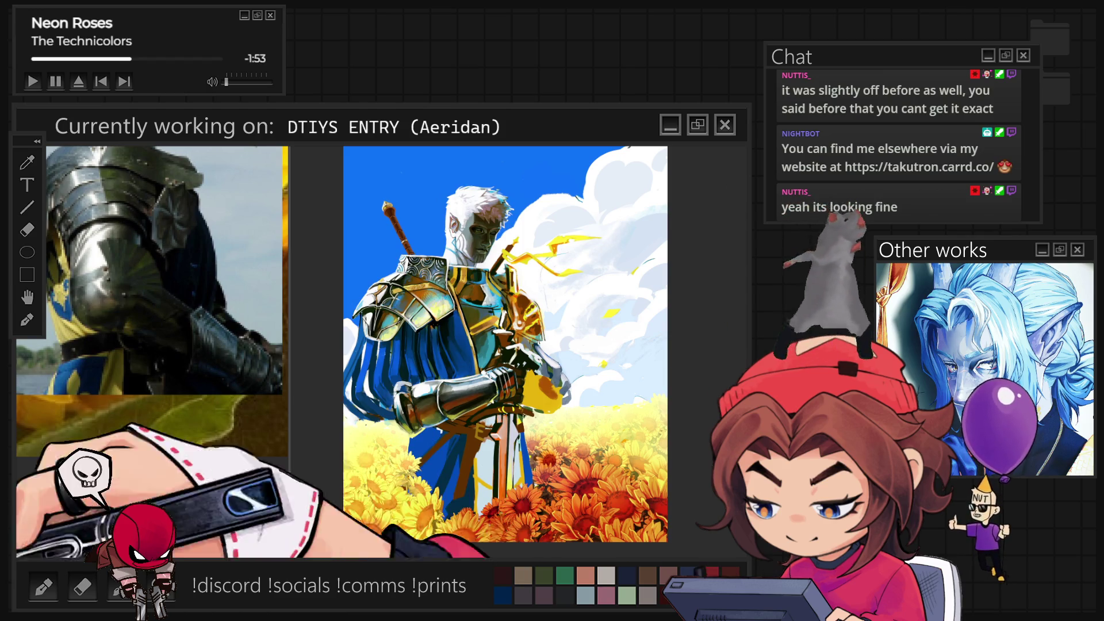
pyautogui.hotkey('ctrl', '+')
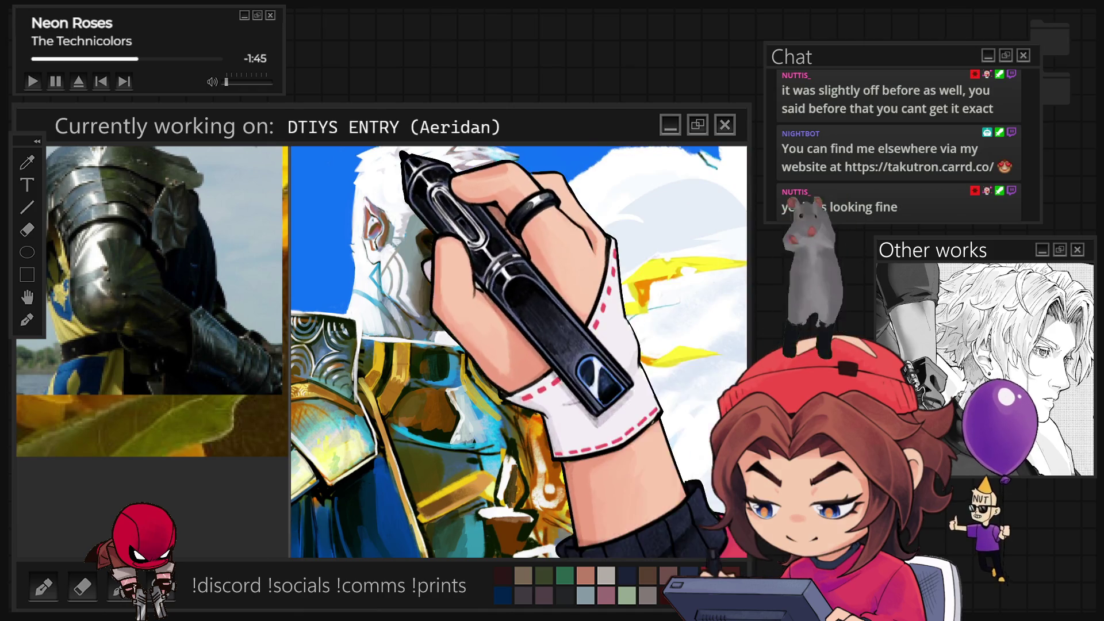
# Step: Lasso and deselect the shoulder armour, then bring back the colour, sub tool and property palettes
pyautogui.moveTo(472, 259); pyautogui.dragTo(495, 248)
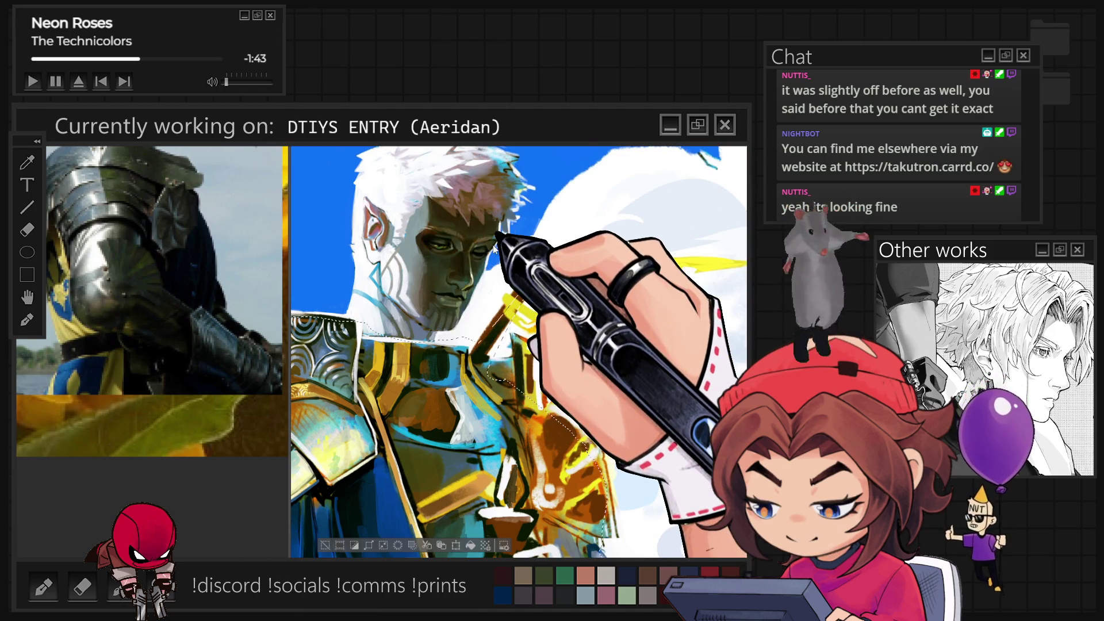
pyautogui.hotkey('ctrl', 'd')
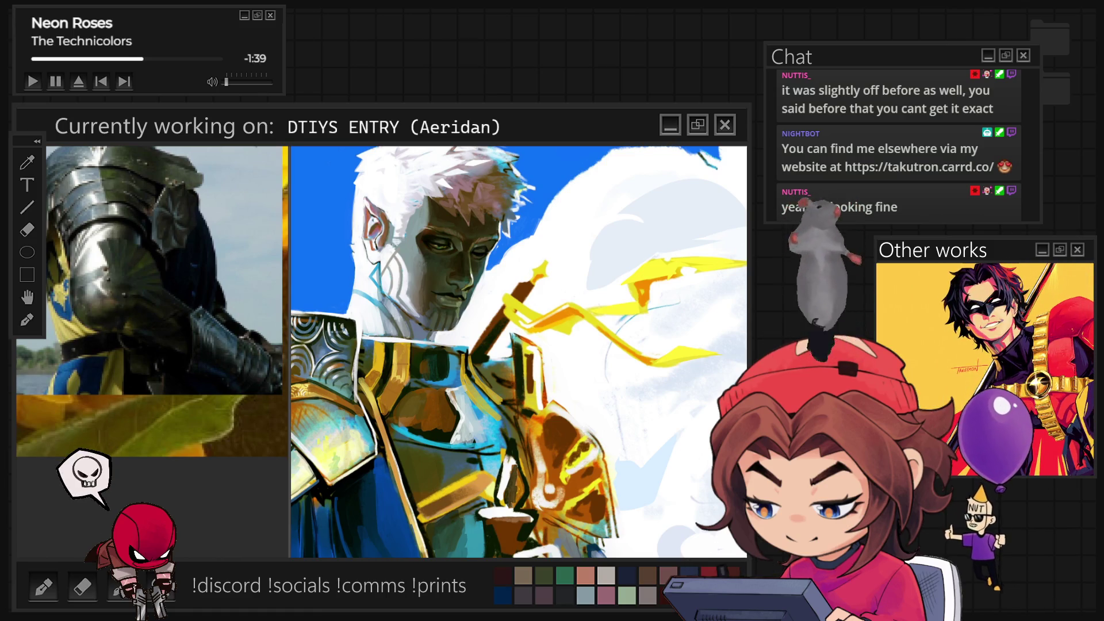
pyautogui.press('Tab')
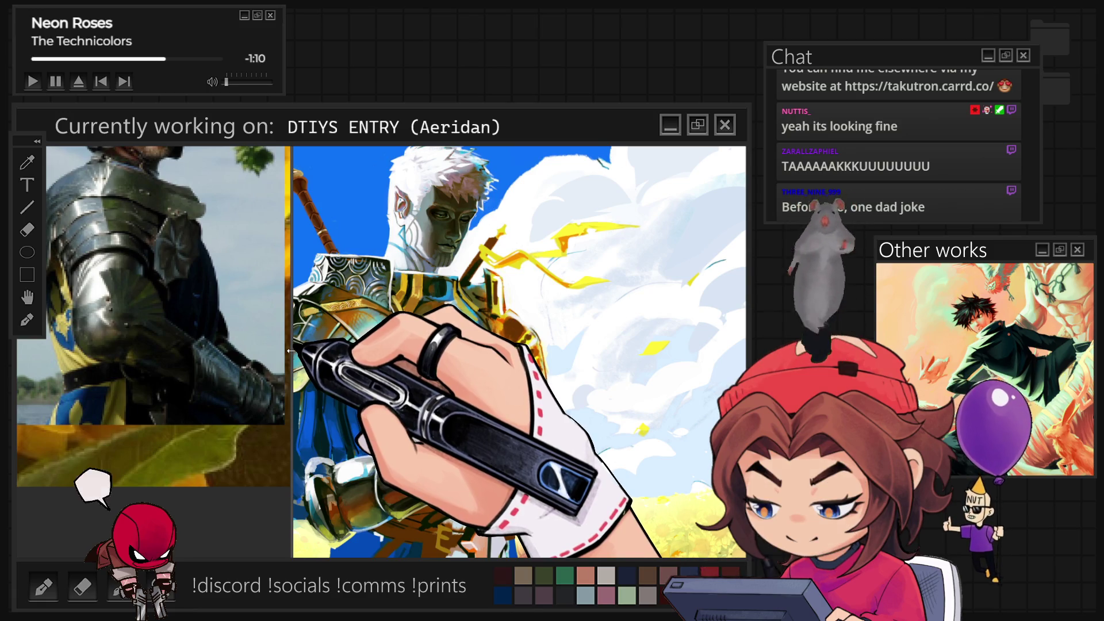
# Step: Narrow the reference panel and brush darker shading over the knight's shoulder armour
pyautogui.moveTo(289, 350); pyautogui.dragTo(161, 350)
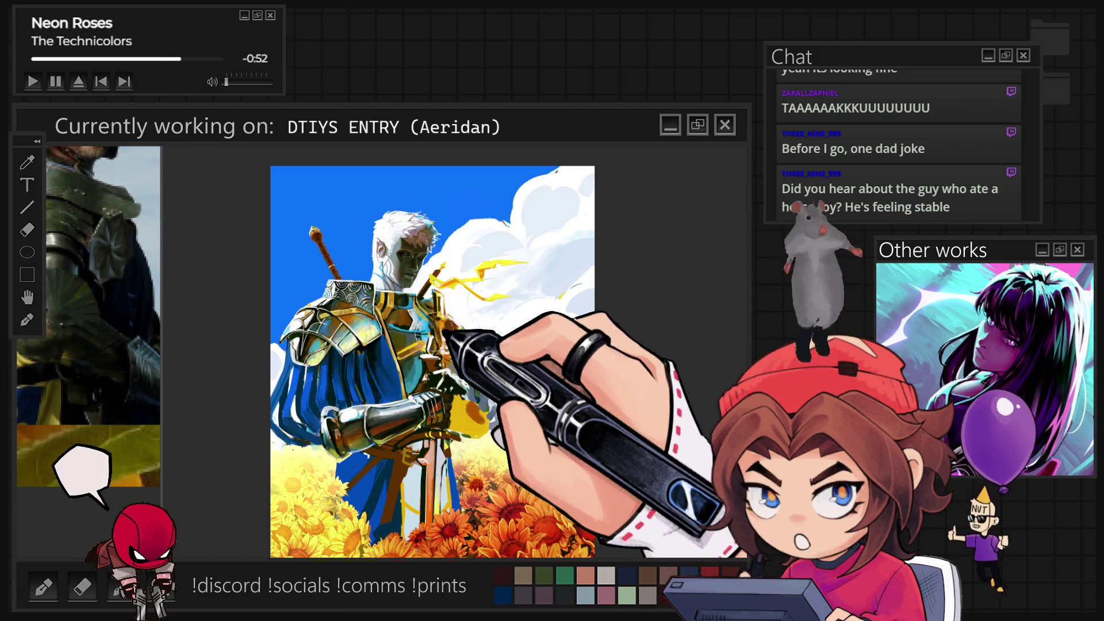
pyautogui.moveTo(356, 299)
pyautogui.mouseDown()
pyautogui.moveTo(339, 322)
pyautogui.moveTo(368, 345)
pyautogui.moveTo(376, 322)
pyautogui.moveTo(448, 414)
pyautogui.mouseUp()
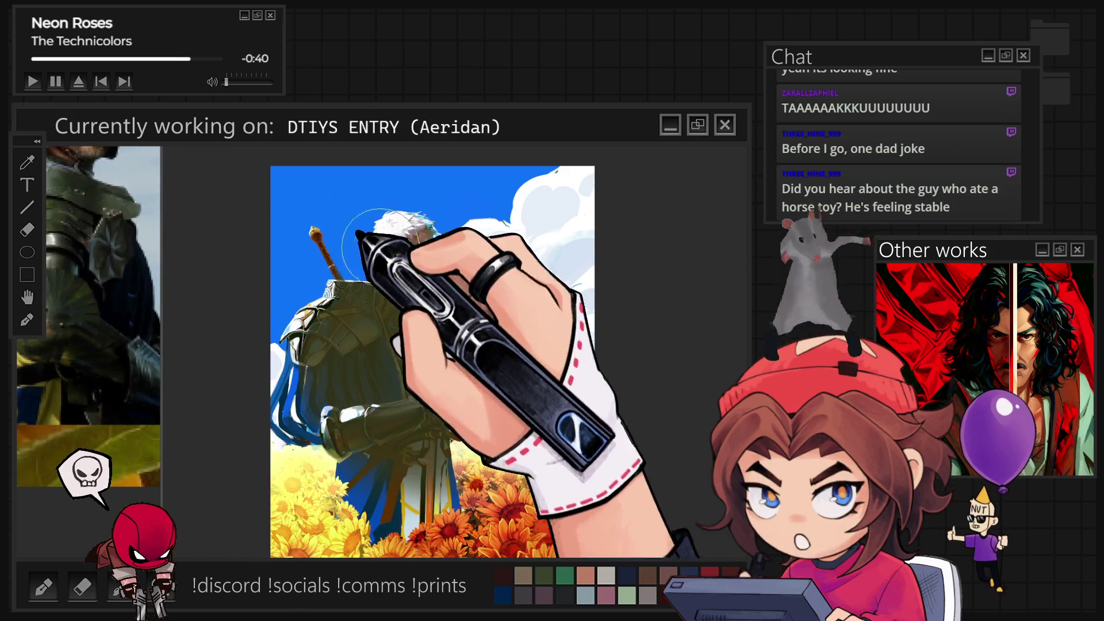
pyautogui.moveTo(422, 279)
pyautogui.mouseDown()
pyautogui.moveTo(316, 370)
pyautogui.moveTo(320, 307)
pyautogui.moveTo(438, 279)
pyautogui.mouseUp()
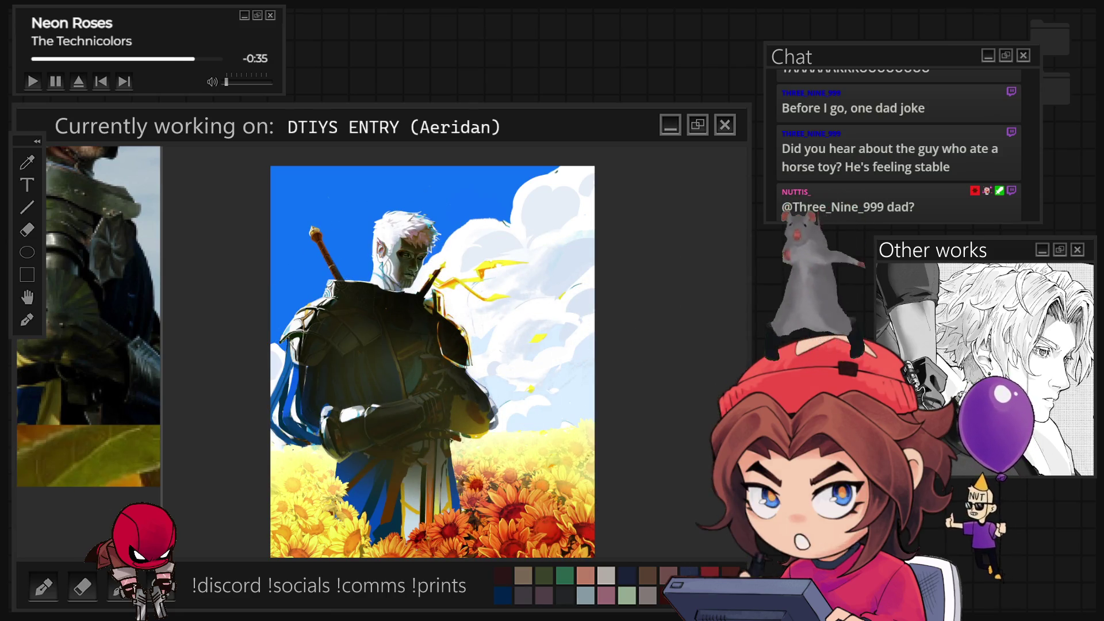
# Step: Undo and redo the darker armour strokes to compare them, zooming around the shoulder
pyautogui.hotkey('ctrl', 'z')
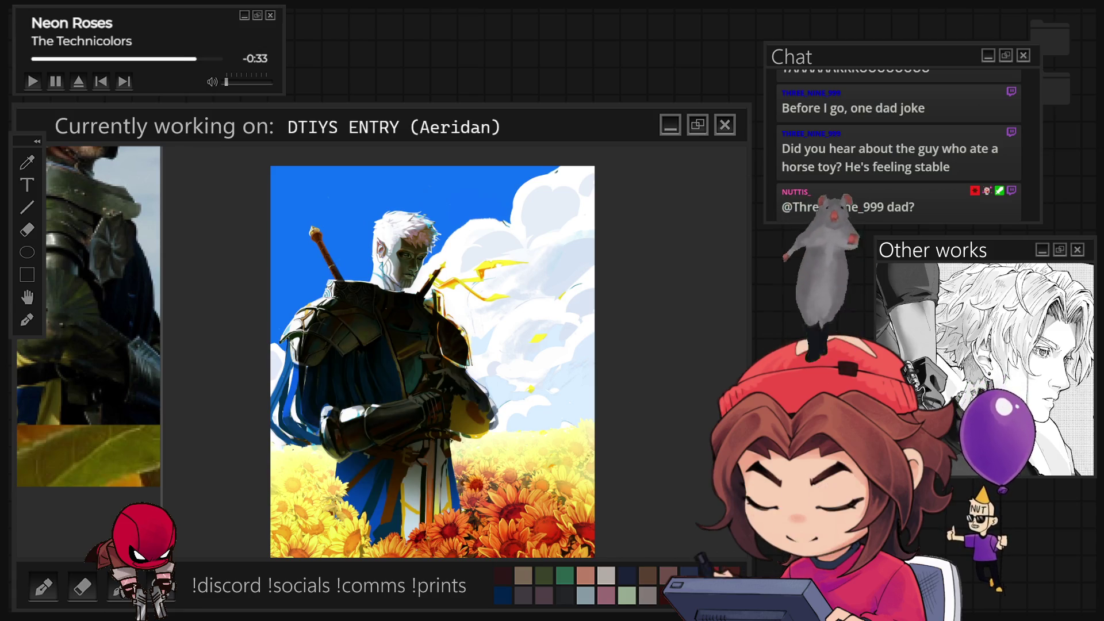
pyautogui.hotkey('ctrl', 'z')
pyautogui.press('-')
pyautogui.press('+')
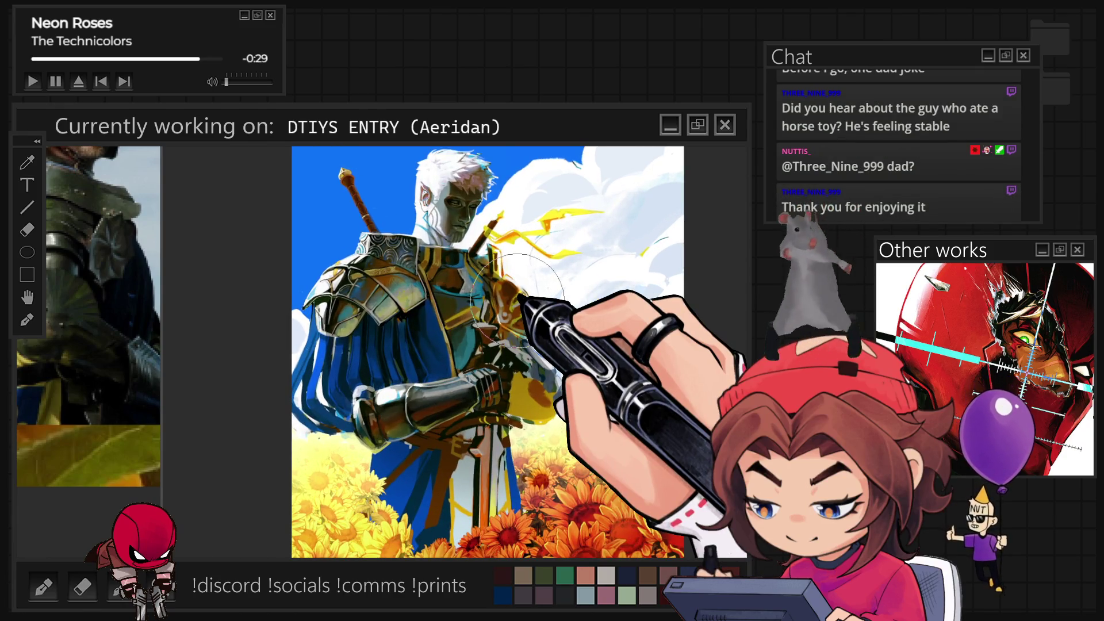
pyautogui.hotkey('ctrl', 'z')
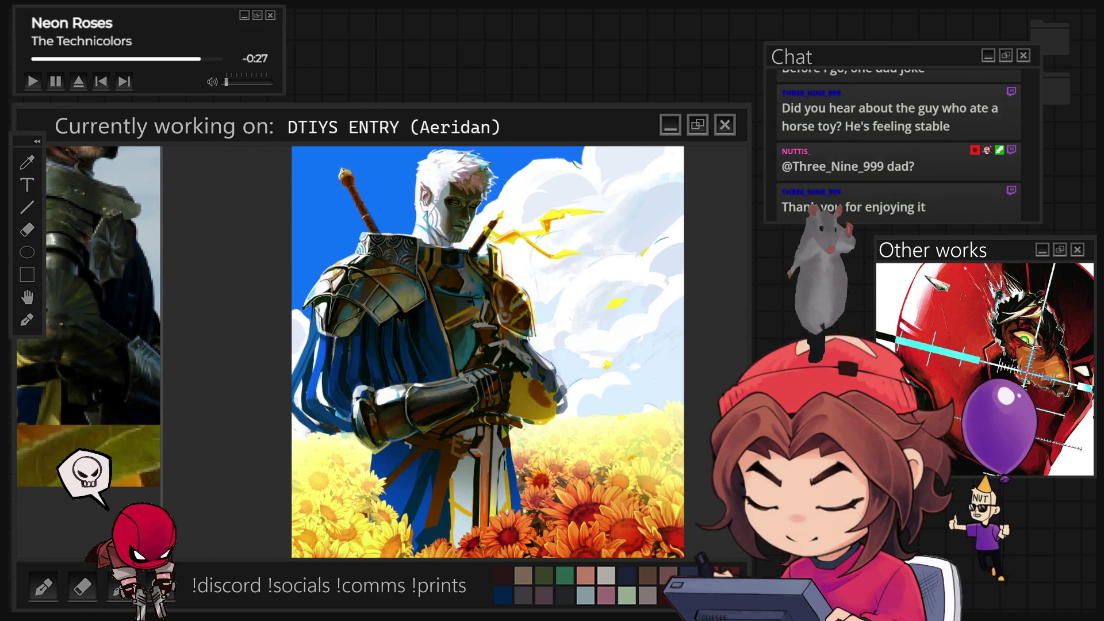
pyautogui.hotkey('ctrl', 'shift', 'z')
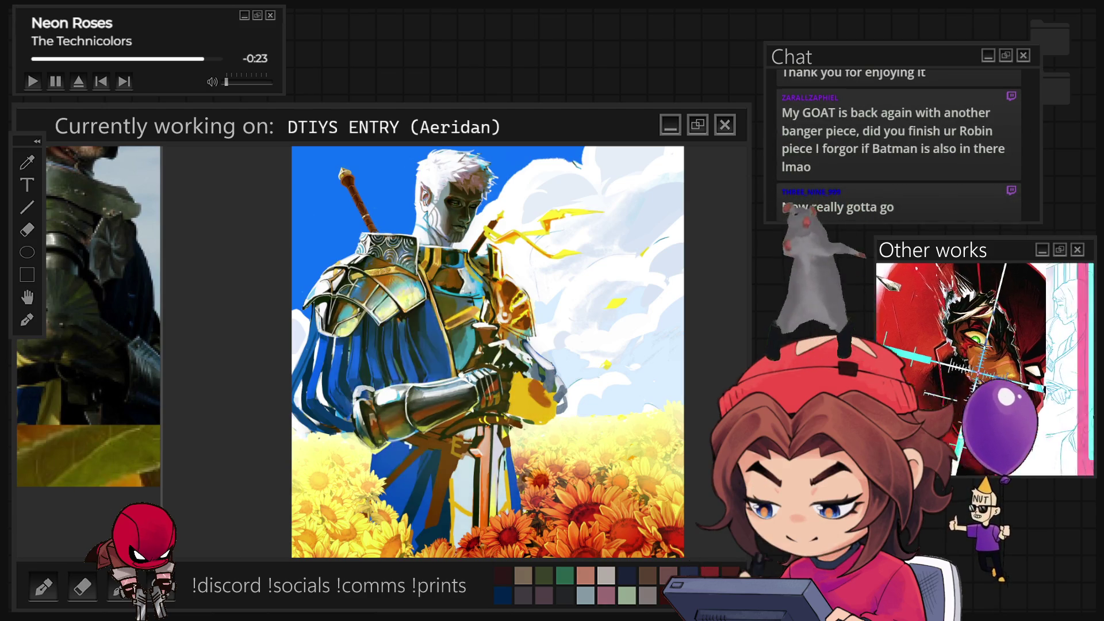
pyautogui.hotkey('ctrl', 'z')
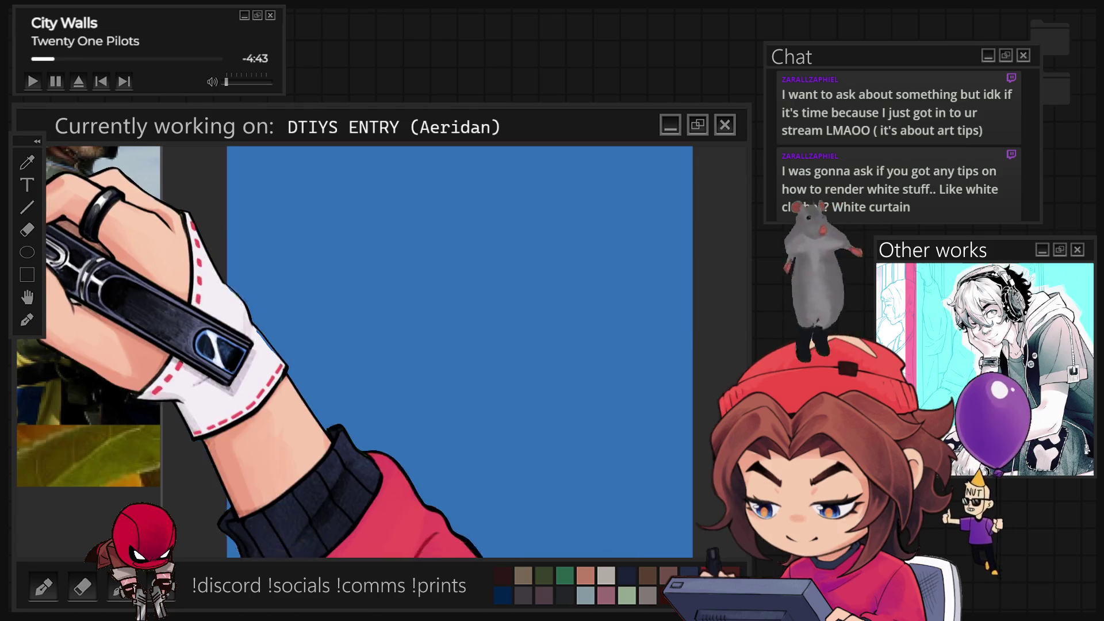
# Step: Mark out a tall rectangle selection for the curtain on the blue canvas
pyautogui.moveTo(288, 196); pyautogui.dragTo(468, 534)
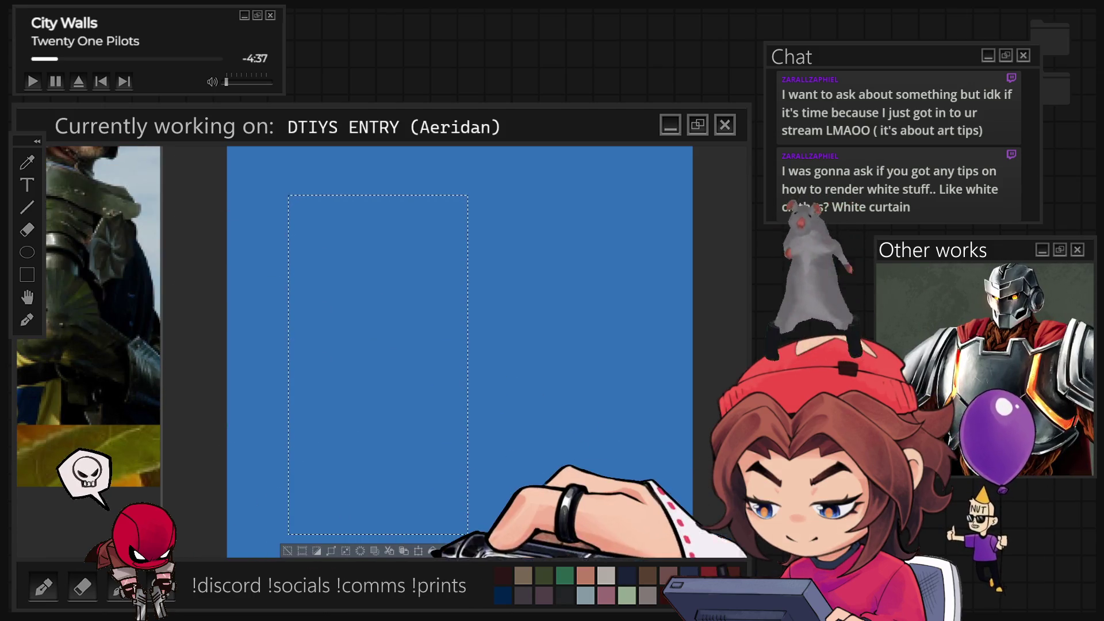
# Step: Fill the rectangle light grey, make its top and bottom edges wavy, then select and deselect it
pyautogui.hotkey('alt', 'BackSpace')
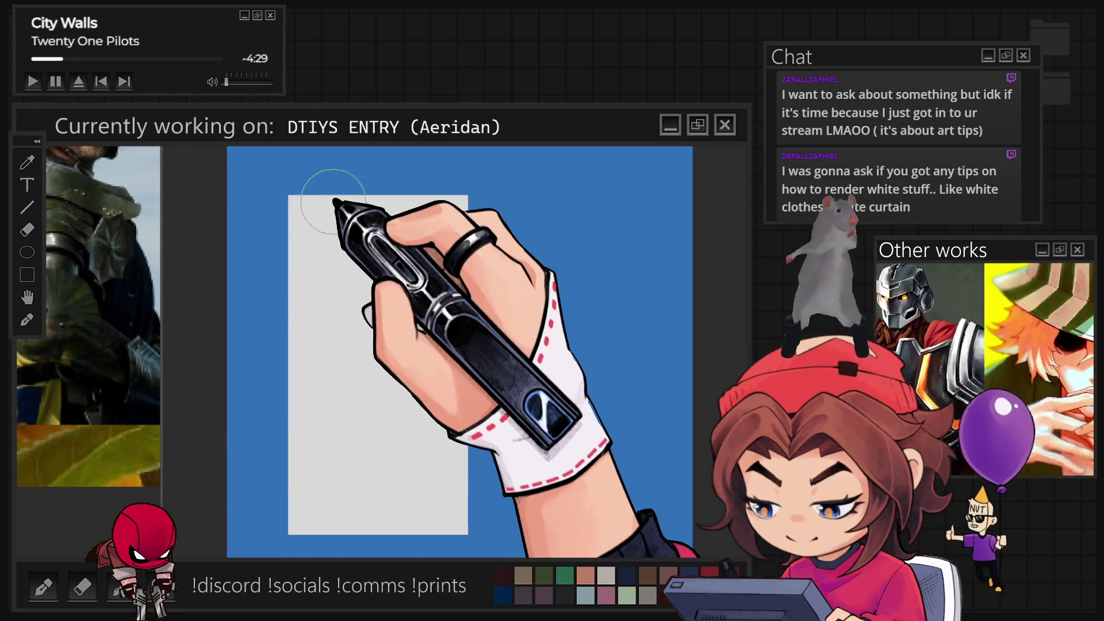
pyautogui.moveTo(293, 196); pyautogui.dragTo(404, 172)
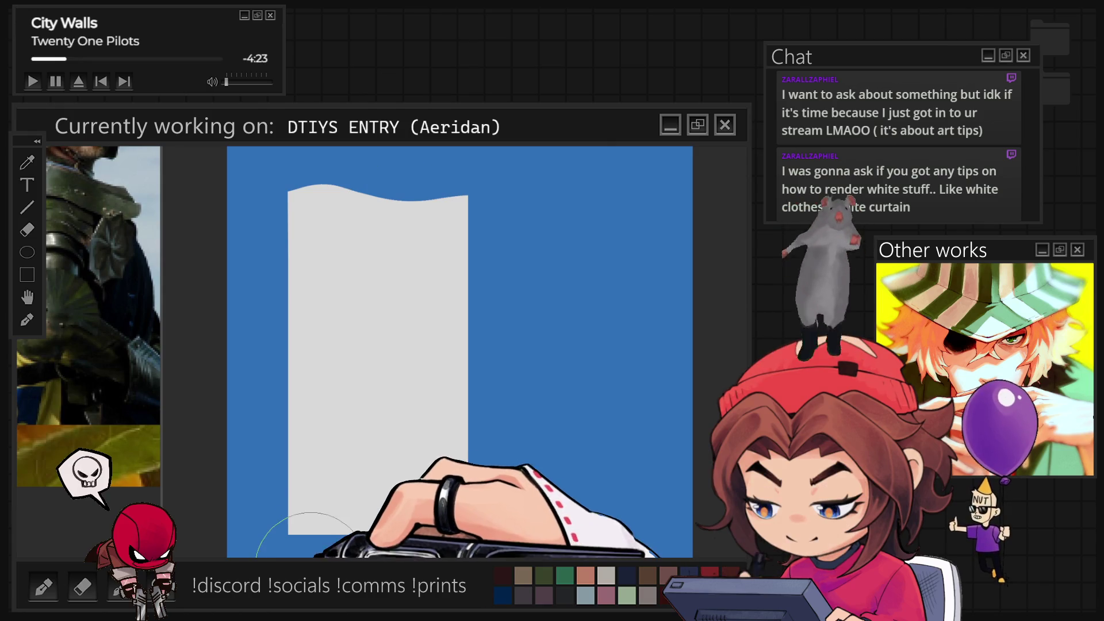
pyautogui.moveTo(322, 520); pyautogui.dragTo(454, 499)
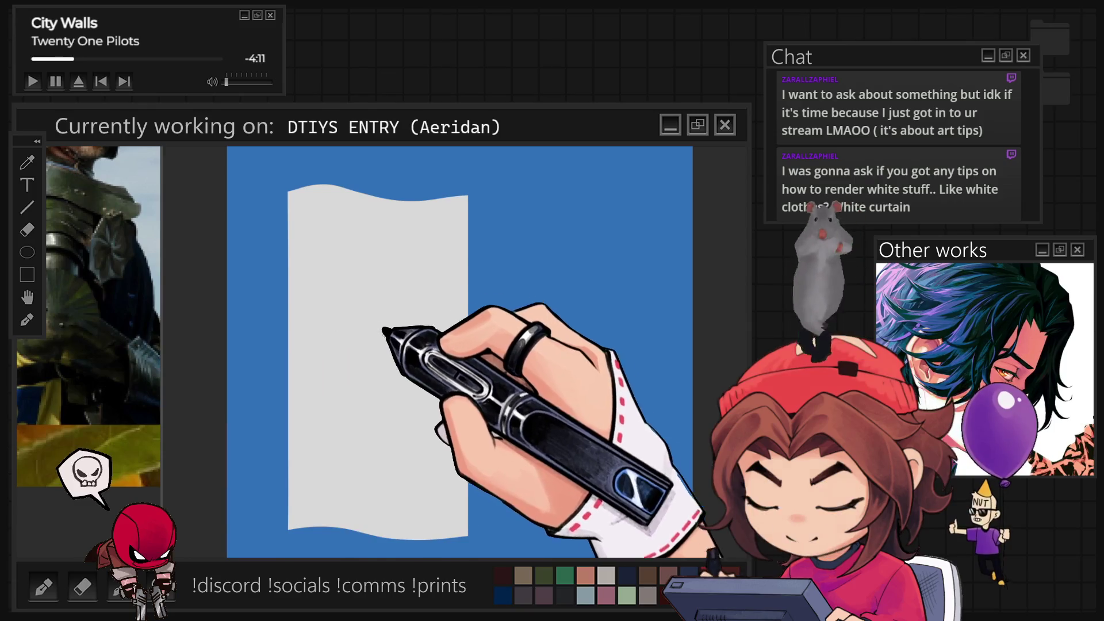
pyautogui.click(483, 378)
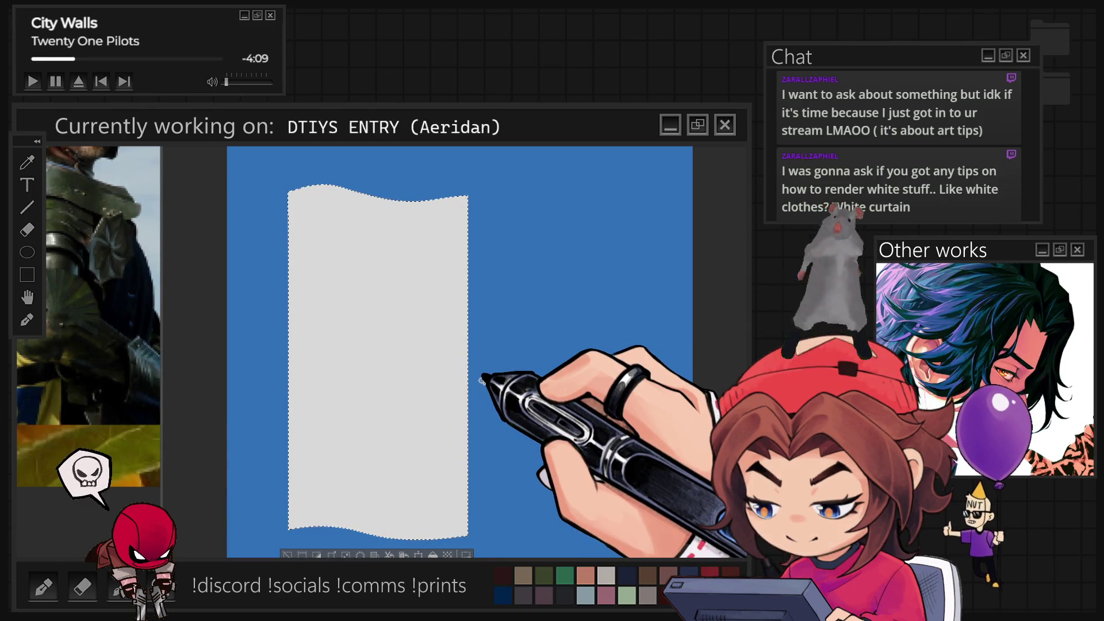
pyautogui.hotkey('ctrl', 'd')
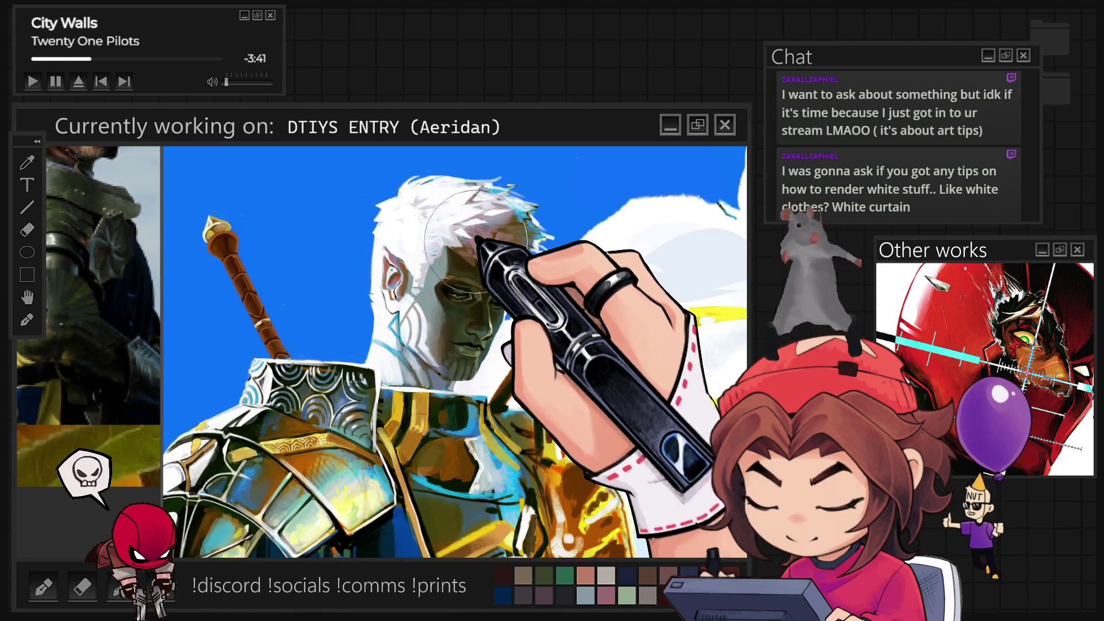
# Step: Add a warm pinkish-brown tone across the knight's white hair
pyautogui.moveTo(475, 241); pyautogui.dragTo(517, 231)
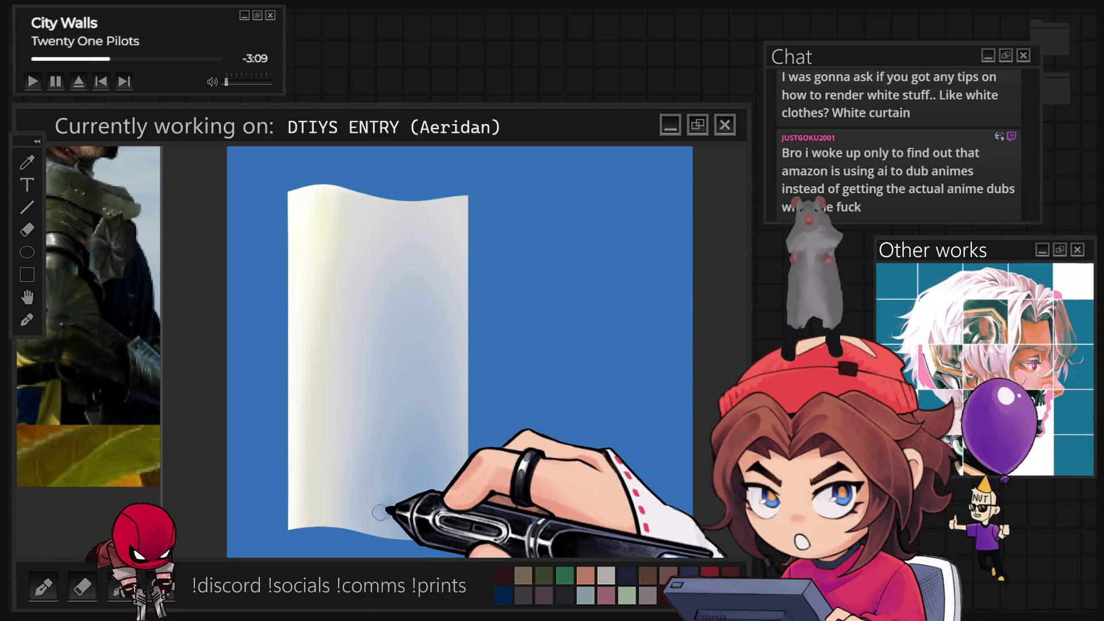
# Step: Add a faint blue-grey shadow to the lower curtain, leaving the layer untransformed
pyautogui.moveTo(382, 513); pyautogui.dragTo(381, 457)
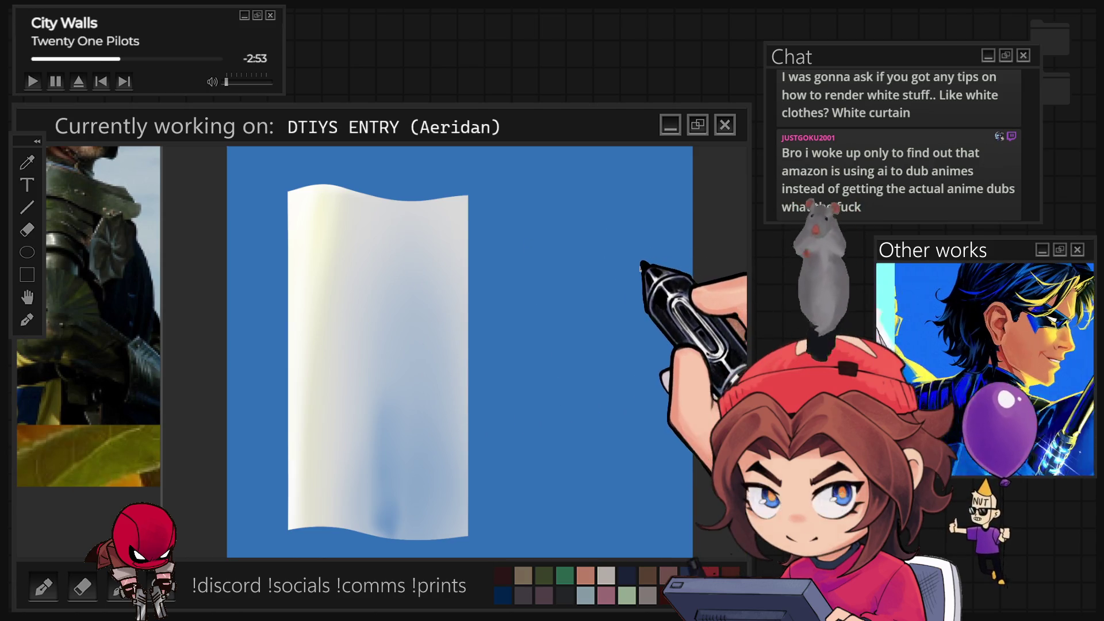
pyautogui.hotkey('ctrl', 't')
pyautogui.press('Return')
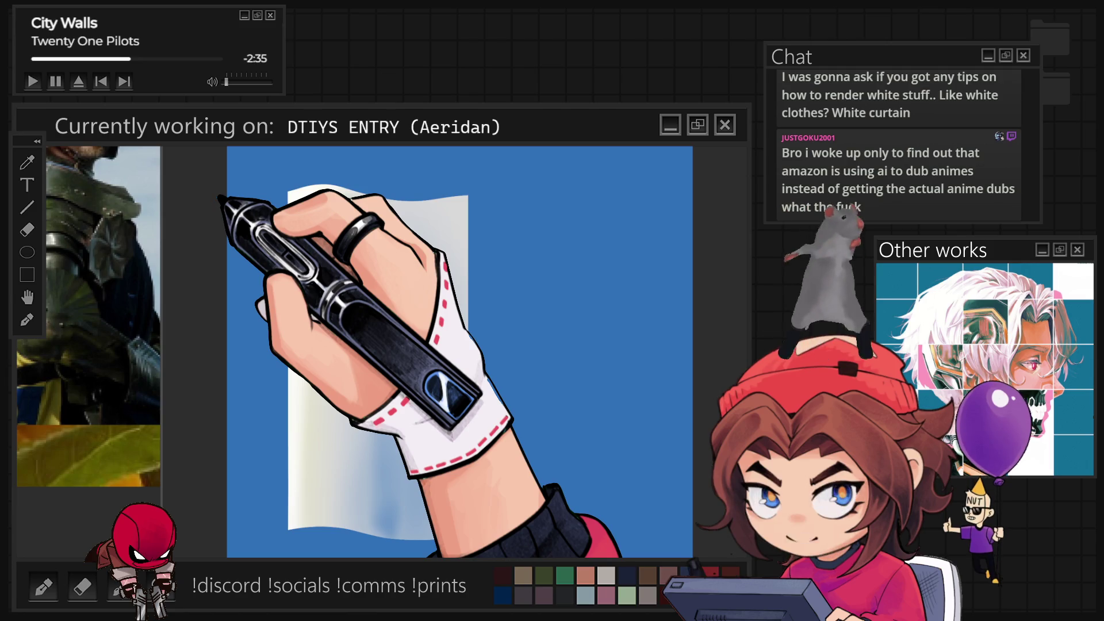
# Step: Zoom in on the curtain demo and select the curtain's shape
pyautogui.hotkey('ctrl', '-')
pyautogui.hotkey('ctrl', '-')
pyautogui.hotkey('ctrl', '-')
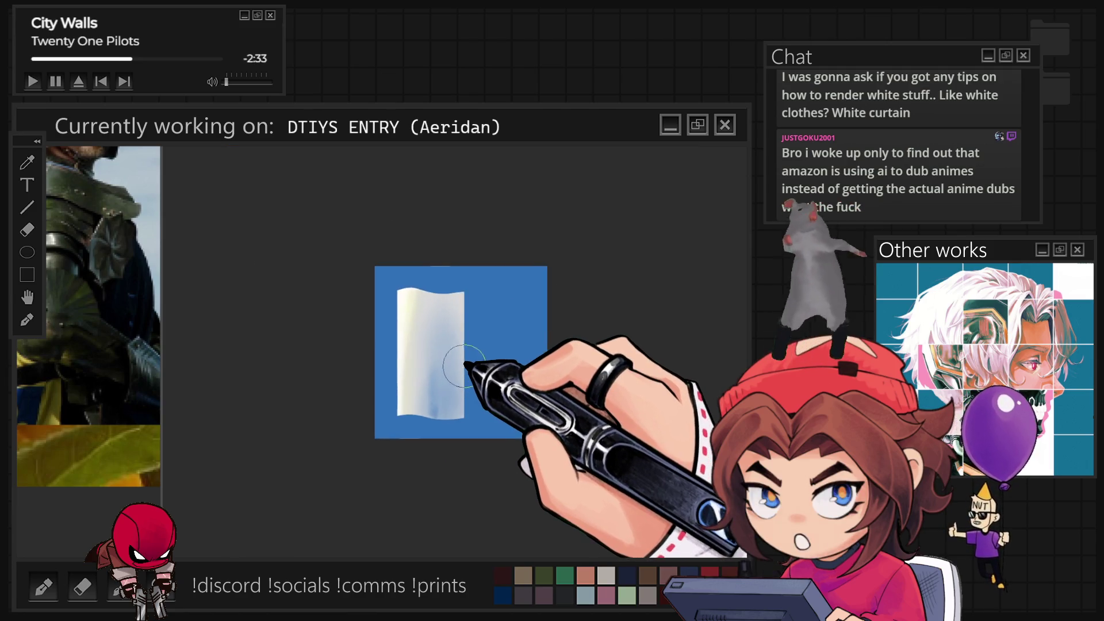
pyautogui.hotkey('ctrl', '+')
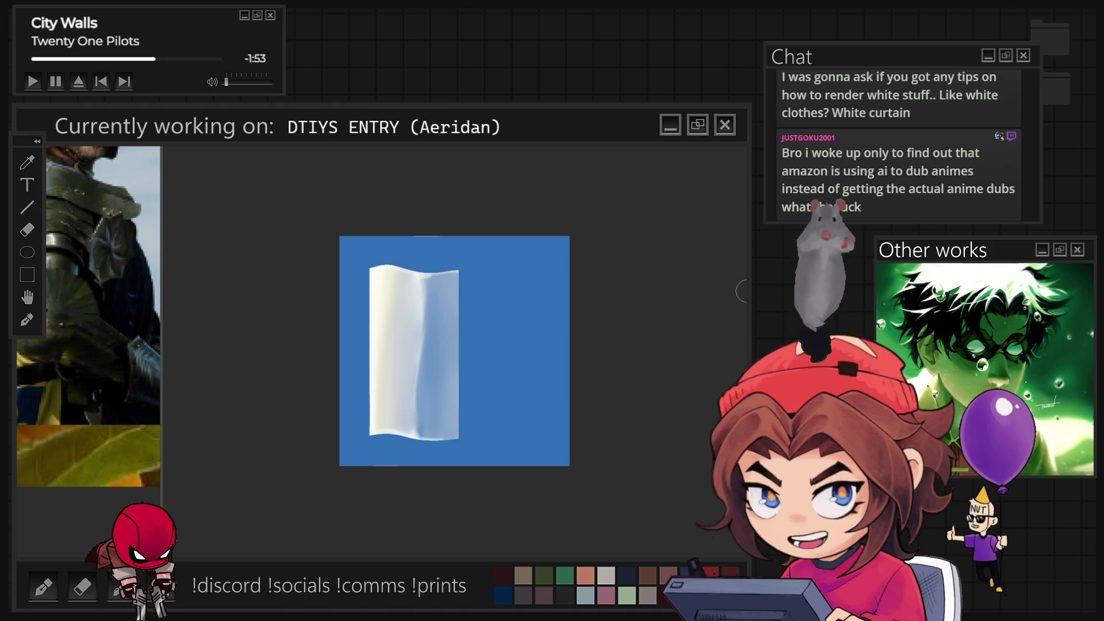
pyautogui.hotkey('ctrl', 'shift', 'd')
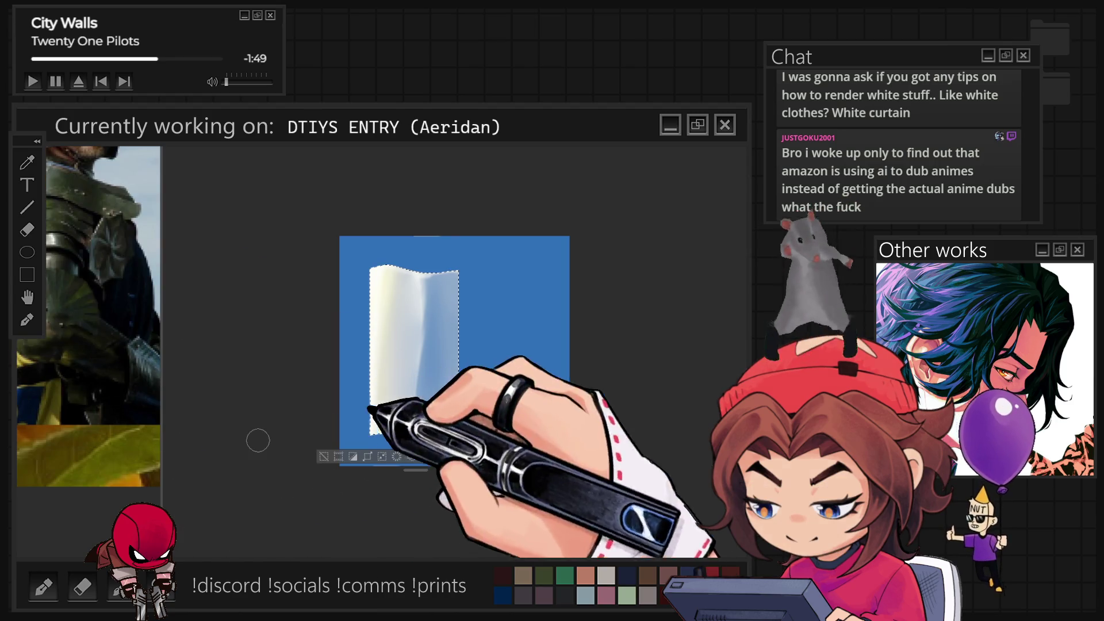
# Step: Fill the curtain flat off-white for comparison, then undo to restore the shading
pyautogui.click(471, 457)
pyautogui.hotkey('ctrl', 'd')
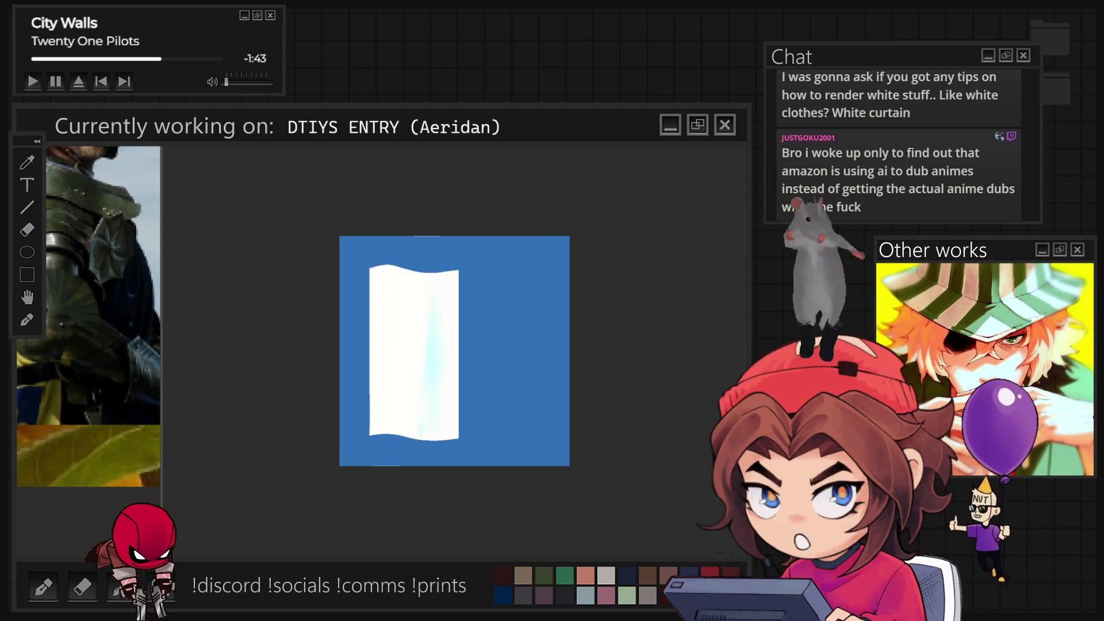
pyautogui.hotkey('ctrl', 'z')
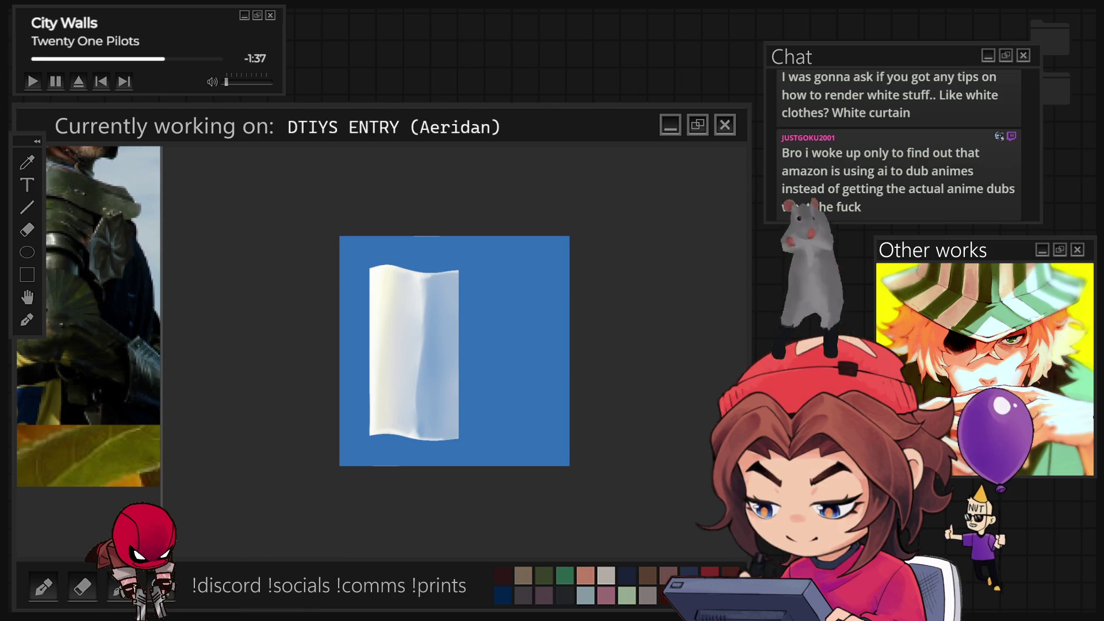
# Step: Toggle the curtain's right-half shading on and off to compare, keeping it shaded
pyautogui.hotkey('ctrl', '+')
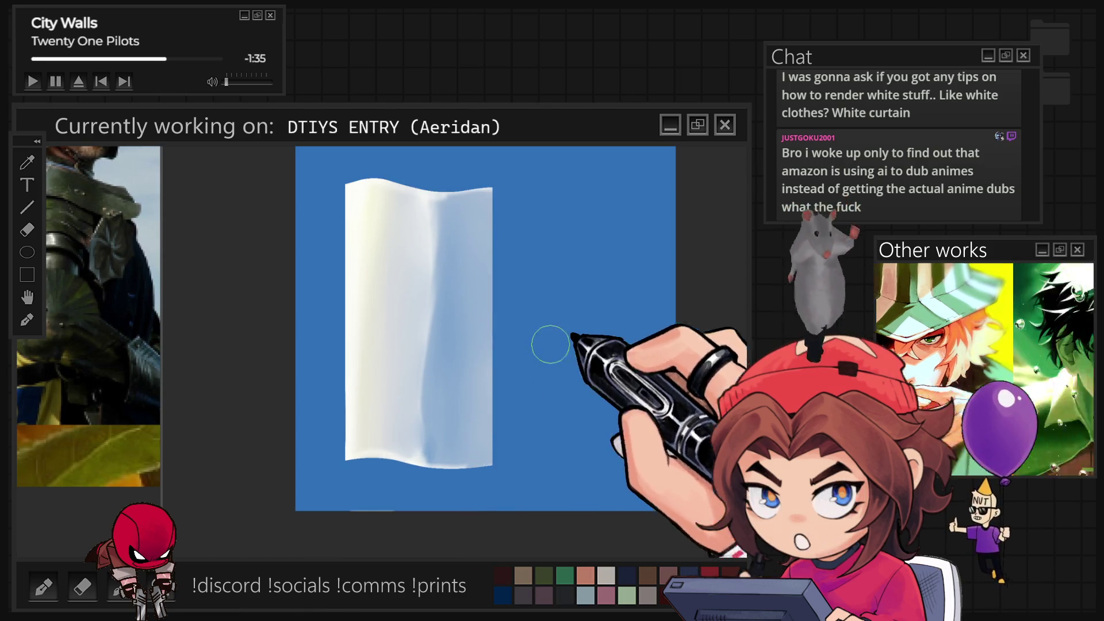
pyautogui.hotkey('ctrl', 'z')
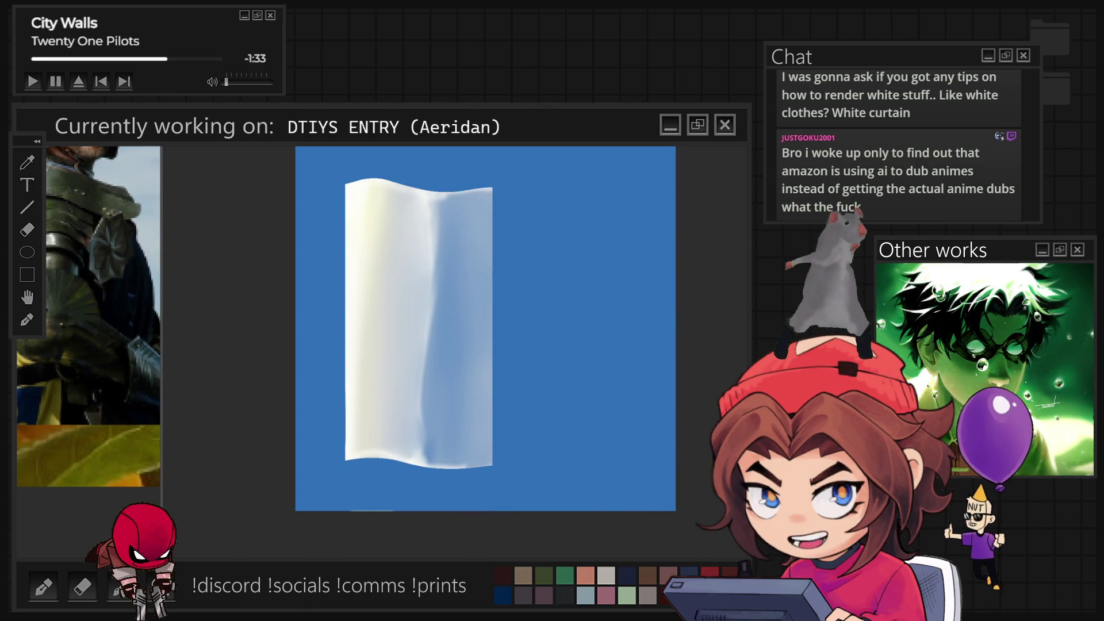
pyautogui.hotkey('ctrl', 'shift', 'z')
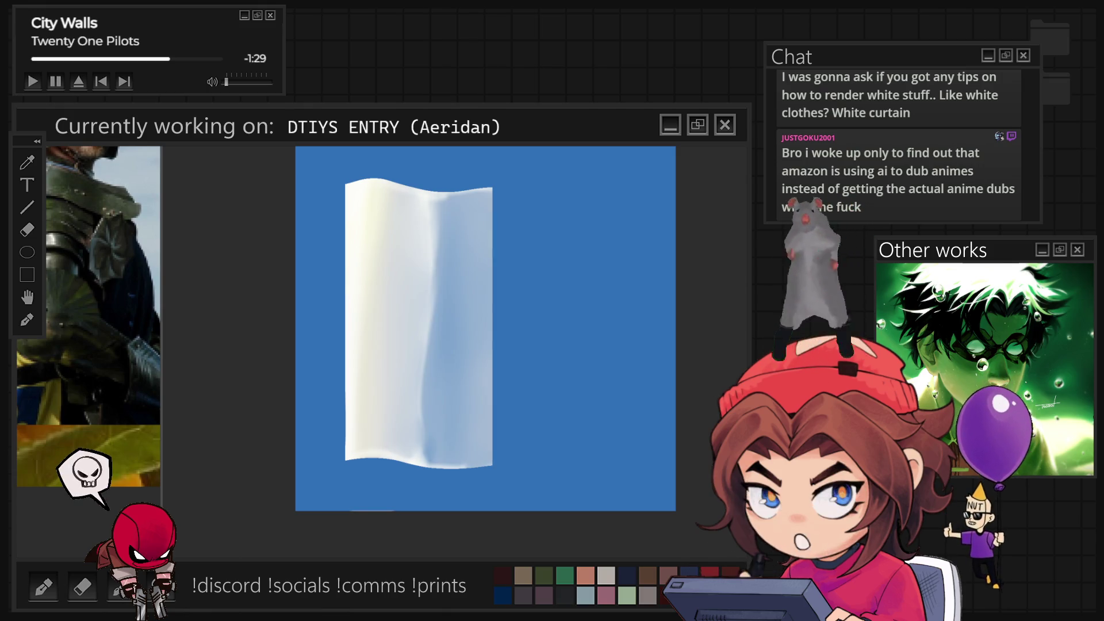
pyautogui.hotkey('ctrl', 'z')
pyautogui.hotkey('ctrl', 'shift', 'z')
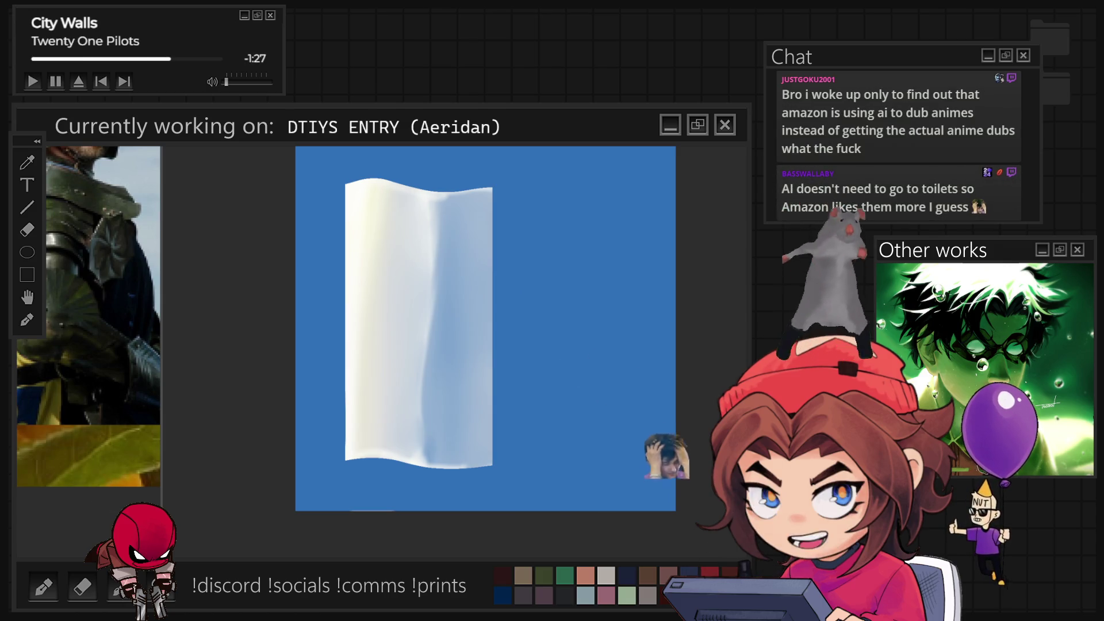
pyautogui.hotkey('ctrl', 'z')
pyautogui.hotkey('ctrl', 'shift', 'z')
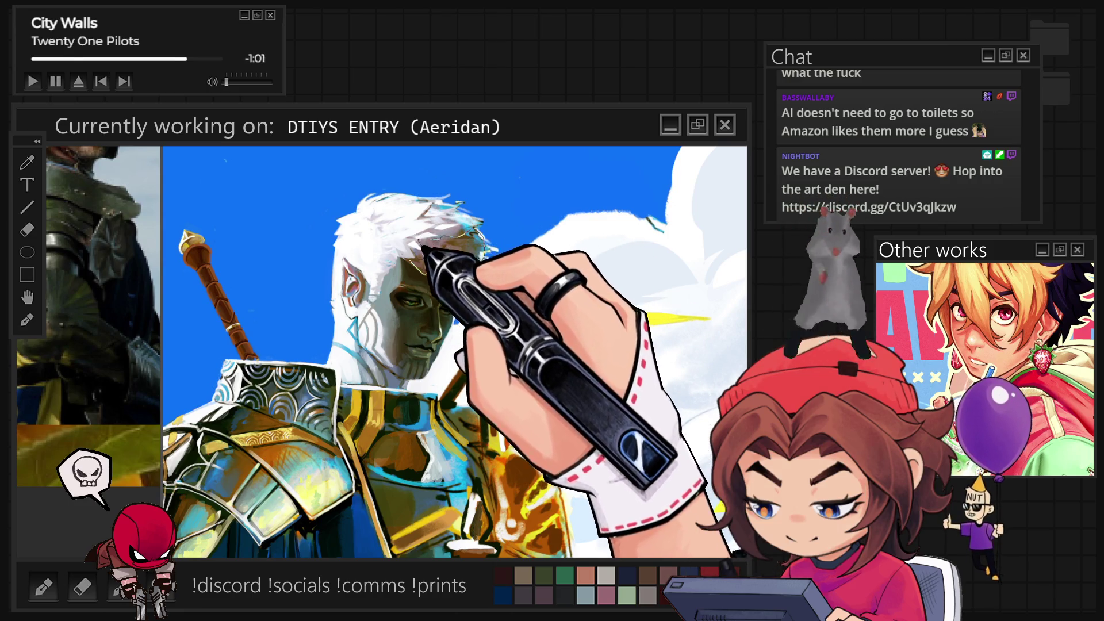
# Step: Remove the white overlay from the knight's face to reveal its shading
pyautogui.press('Delete')
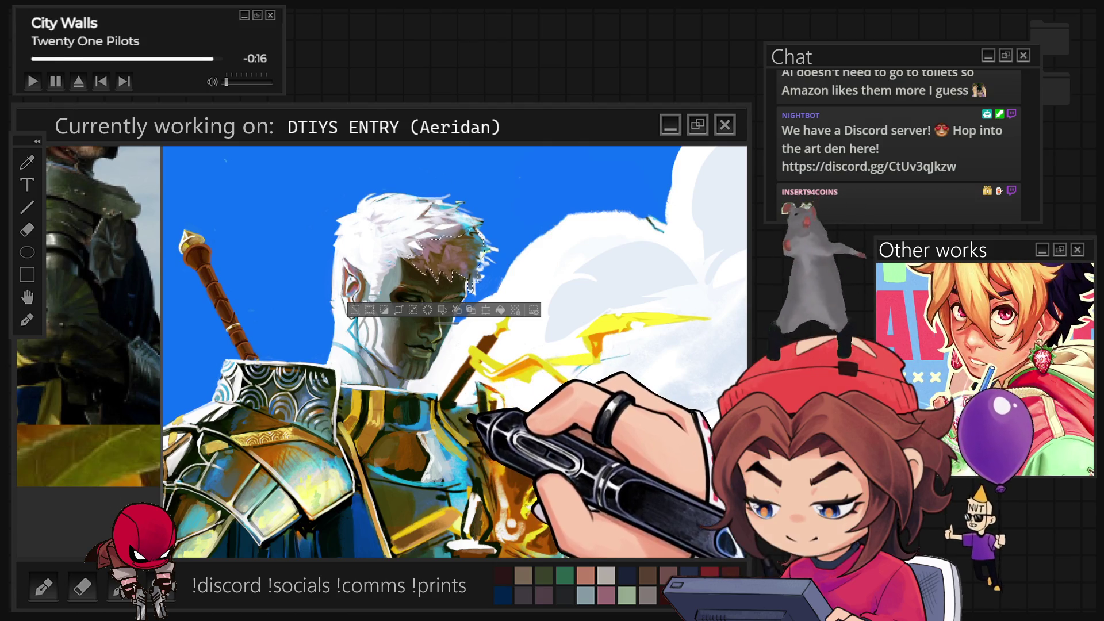
pyautogui.hotkey('ctrl', '-')
pyautogui.hotkey('ctrl', '-')
pyautogui.hotkey('ctrl', '-')
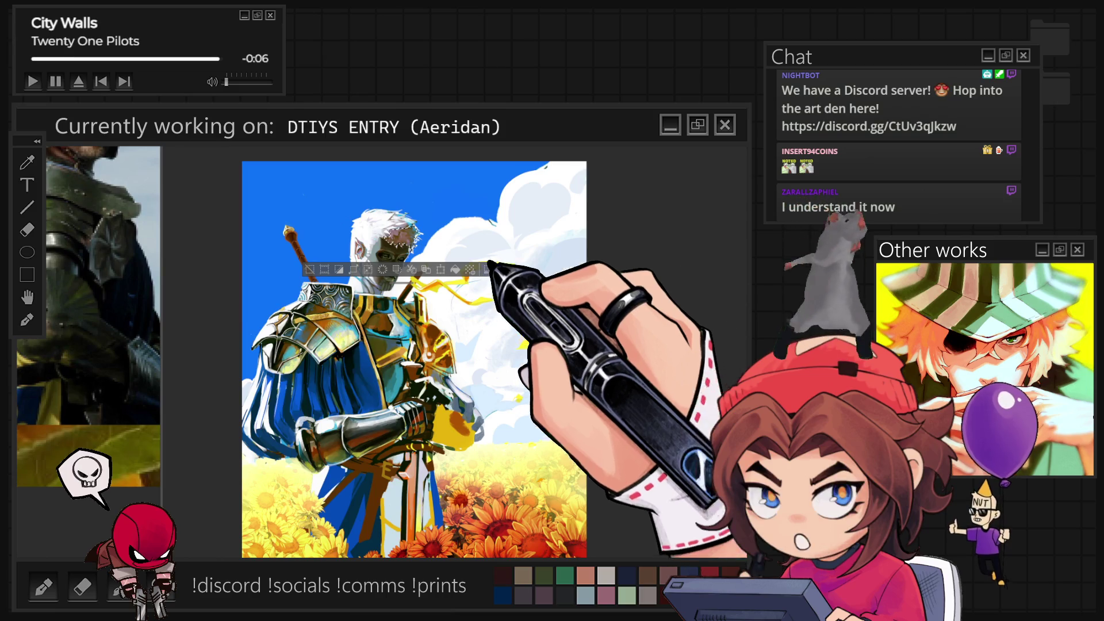
pyautogui.hotkey('ctrl', '+')
pyautogui.hotkey('ctrl', '+')
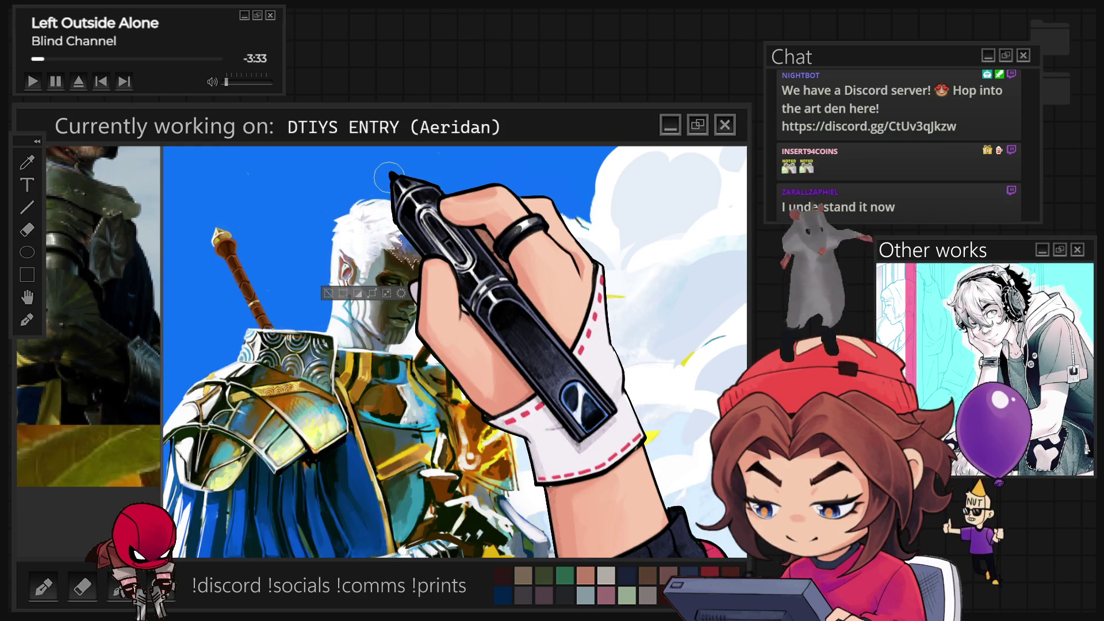
# Step: Touch up a patch on top of the knight's hair, then view the whole painting
pyautogui.moveTo(403, 236)
pyautogui.mouseDown()
pyautogui.moveTo(452, 242)
pyautogui.moveTo(397, 266)
pyautogui.mouseUp()
pyautogui.hotkey('ctrl', 'd')
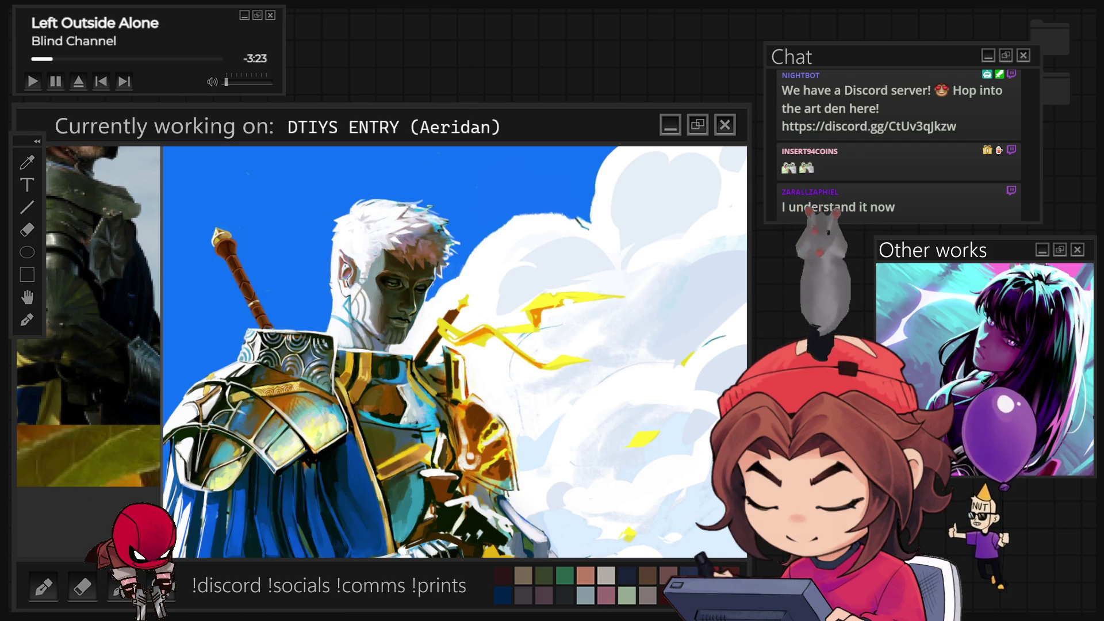
pyautogui.scroll(-5, 487, 303)
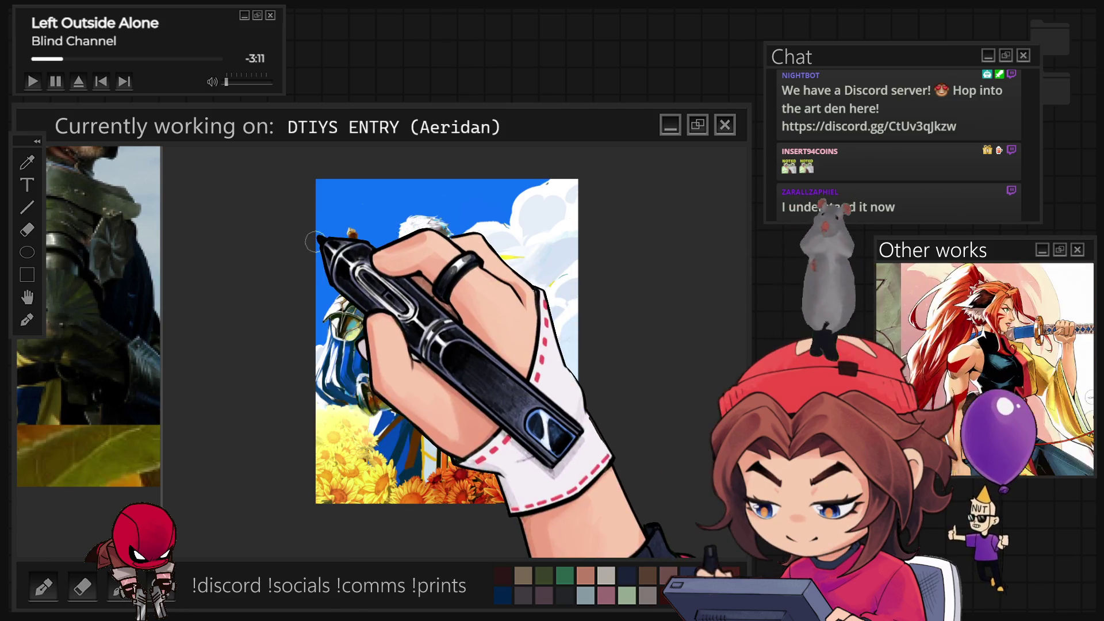
pyautogui.scroll(5, 437, 448)
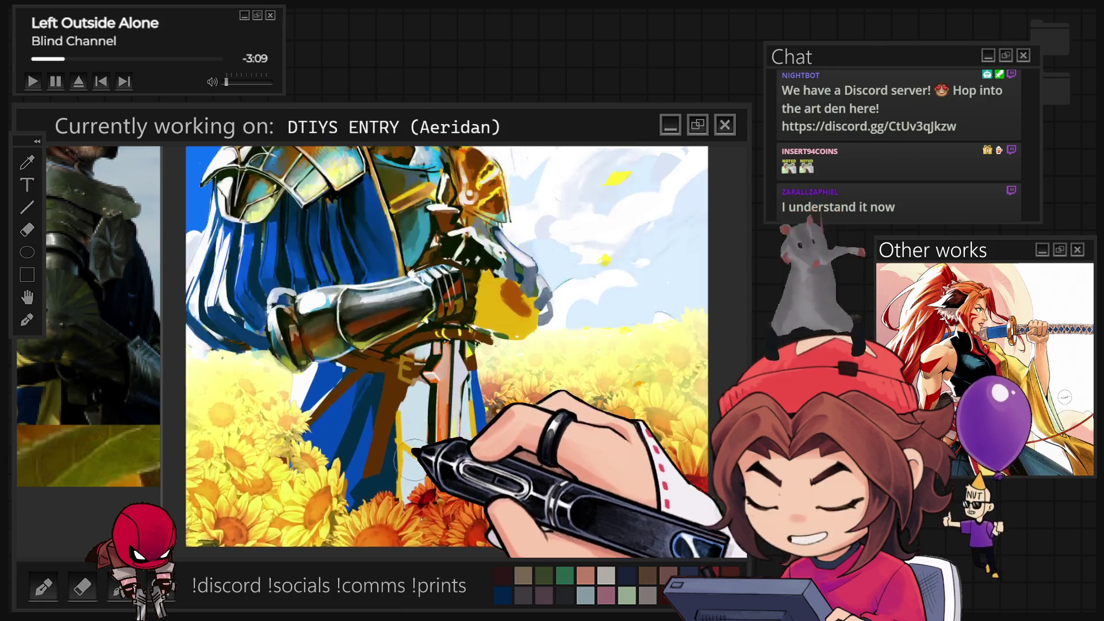
pyautogui.scroll(2, 419, 468)
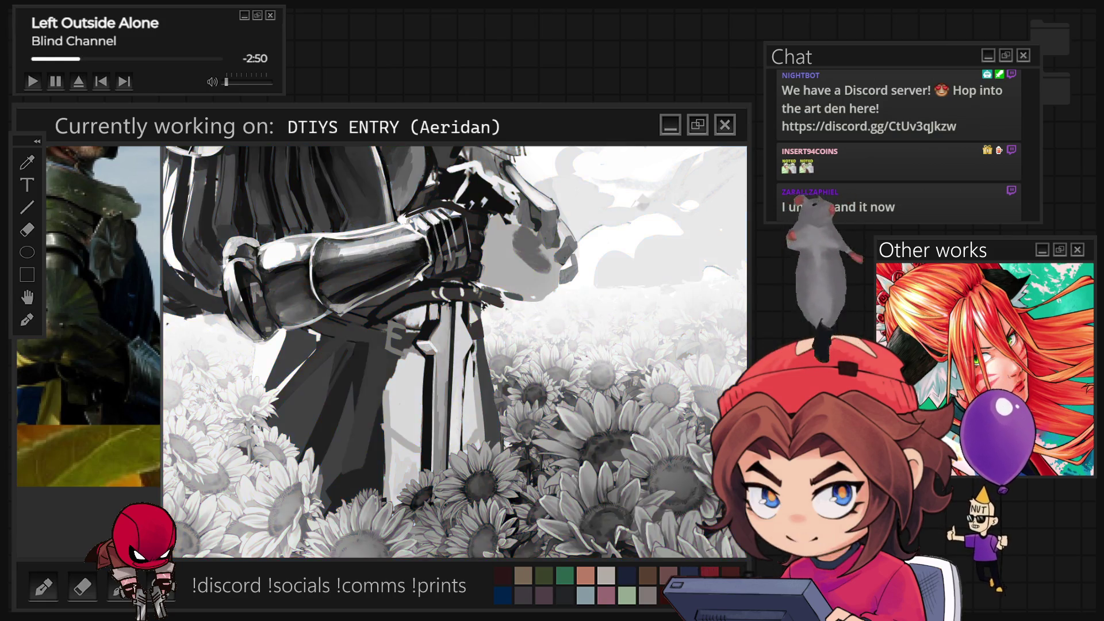
pyautogui.scroll(5, 725, 207)
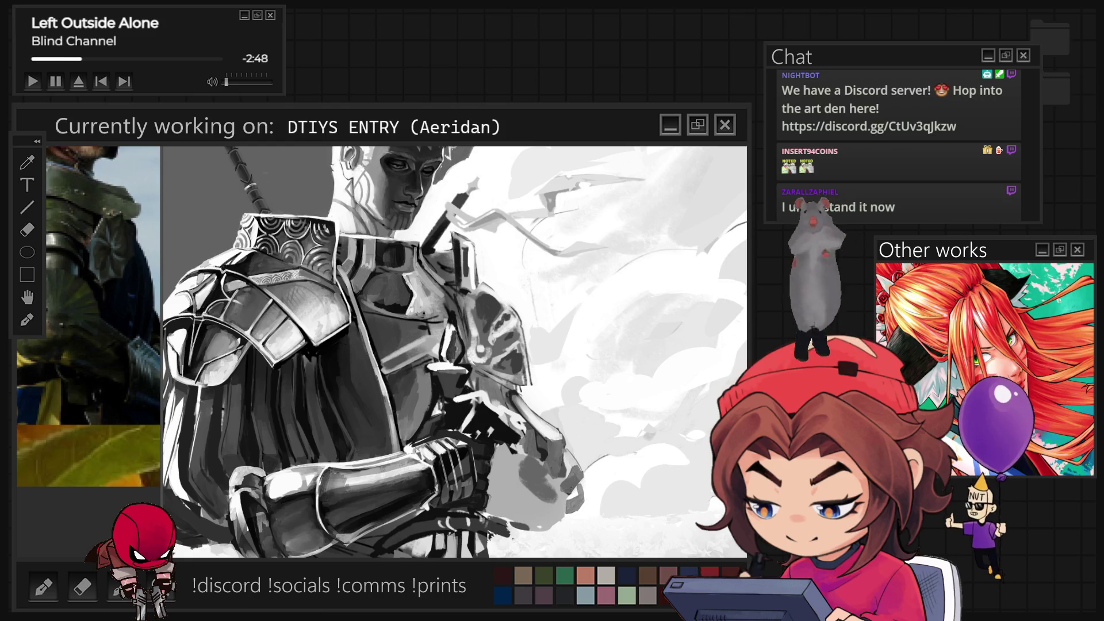
pyautogui.scroll(-5, 454, 351)
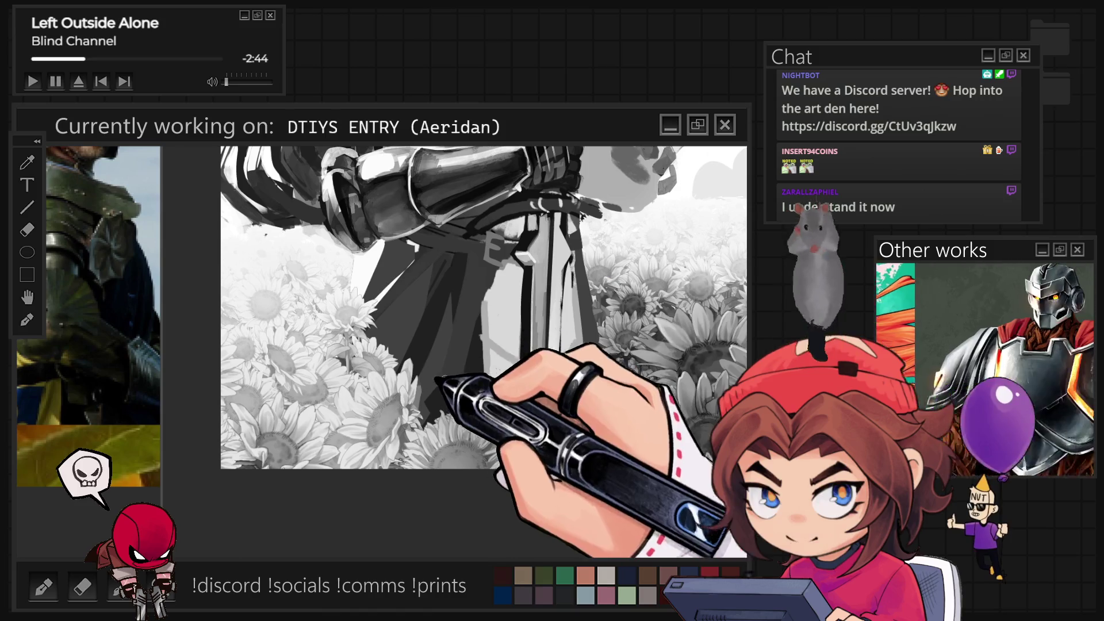
pyautogui.hotkey('ctrl', "'")
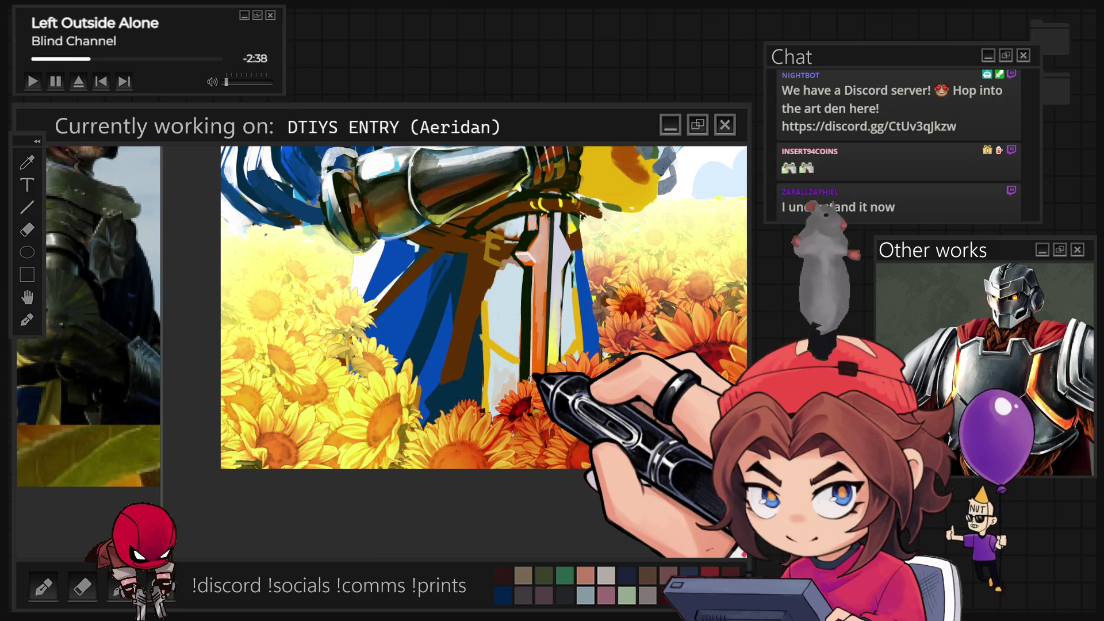
pyautogui.hotkey('ctrl', '0')
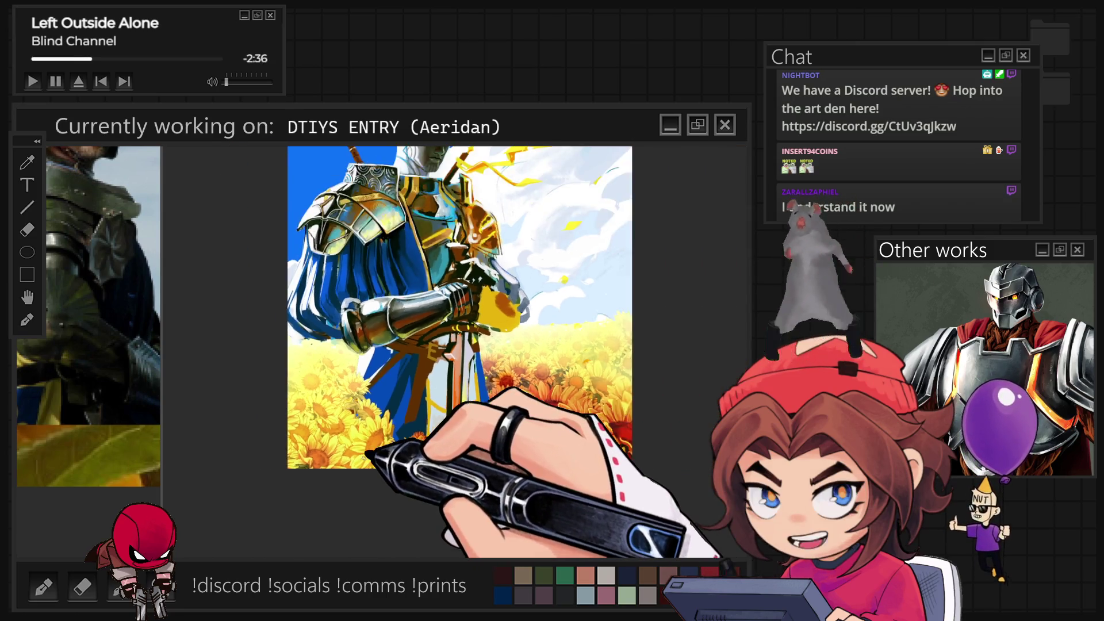